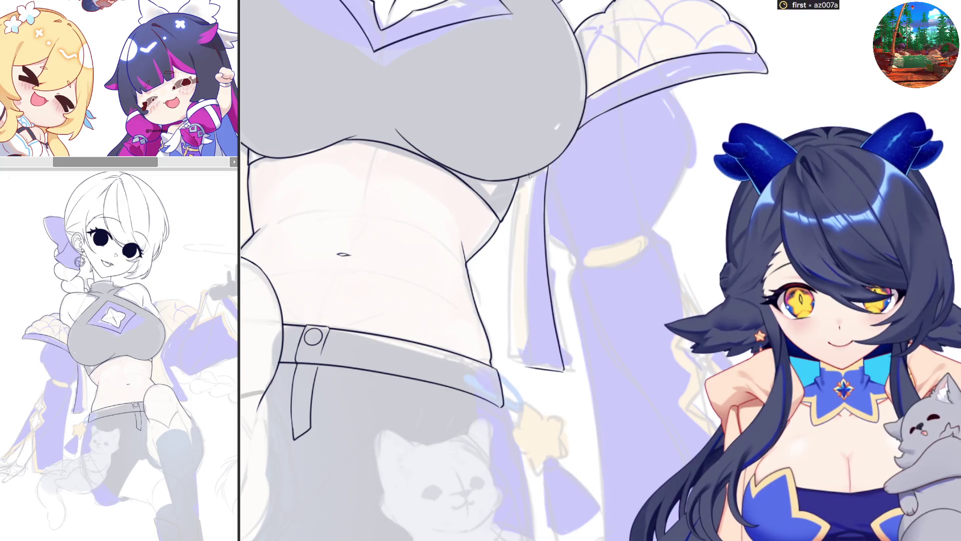
- Ink the vertical line beside the sleeve strap, redrawing it until the stroke sits right
left_click_drag(525, 180, 526, 322)
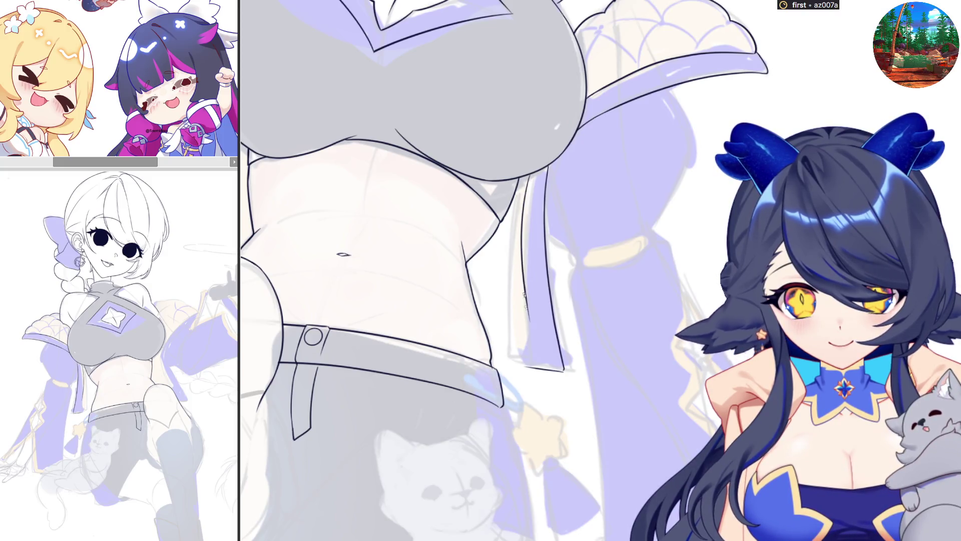
key("ctrl+z")
left_click_drag(530, 174, 536, 365)
key("ctrl+z")
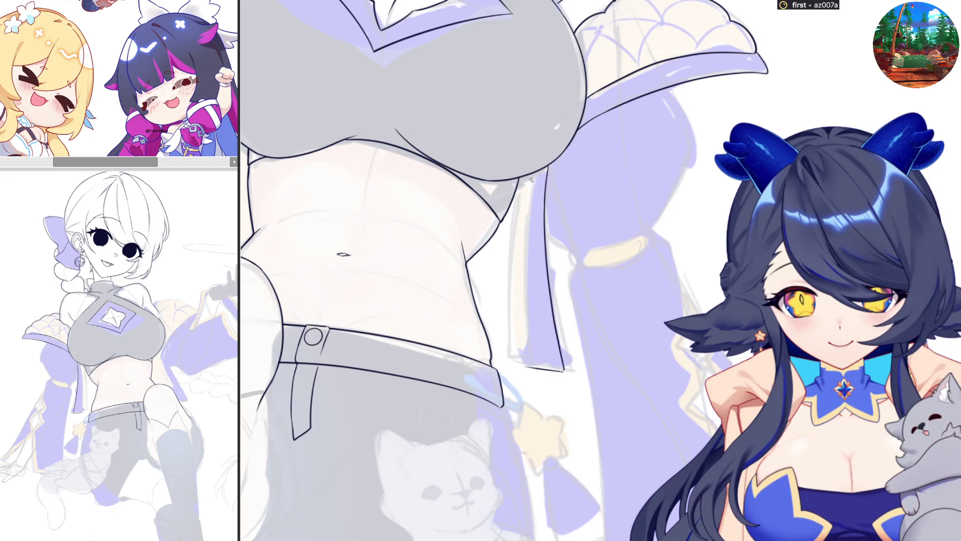
left_click_drag(530, 174, 528, 353)
key("ctrl+z")
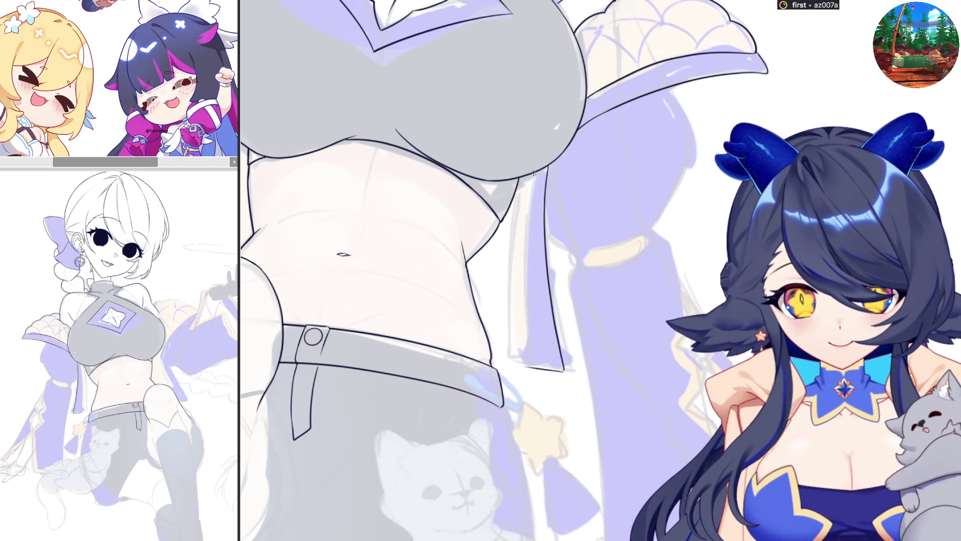
left_click_drag(530, 175, 525, 331)
- With the view mirrored, straighten and extend the stroke into a clean vertical strap edge and commit it
key("m")
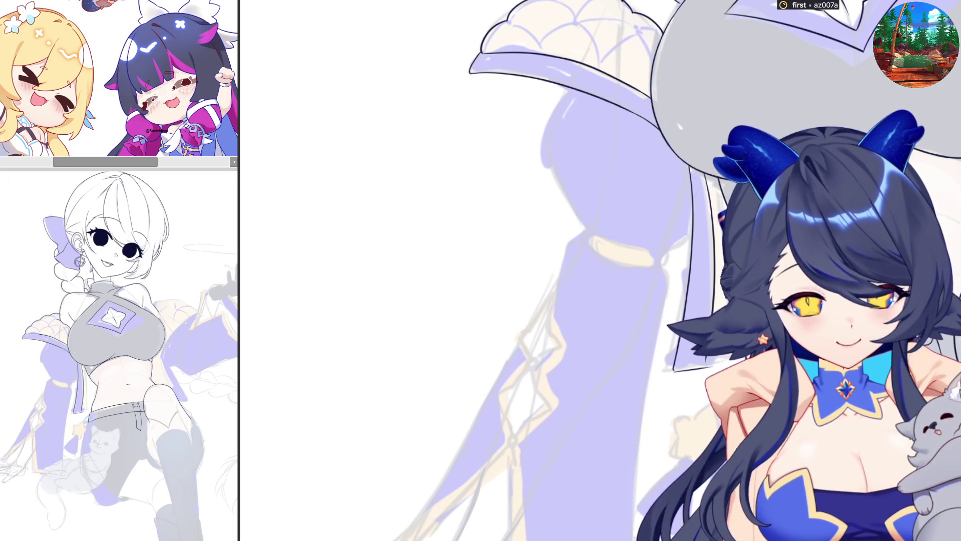
left_click_drag(714, 256, 714, 362)
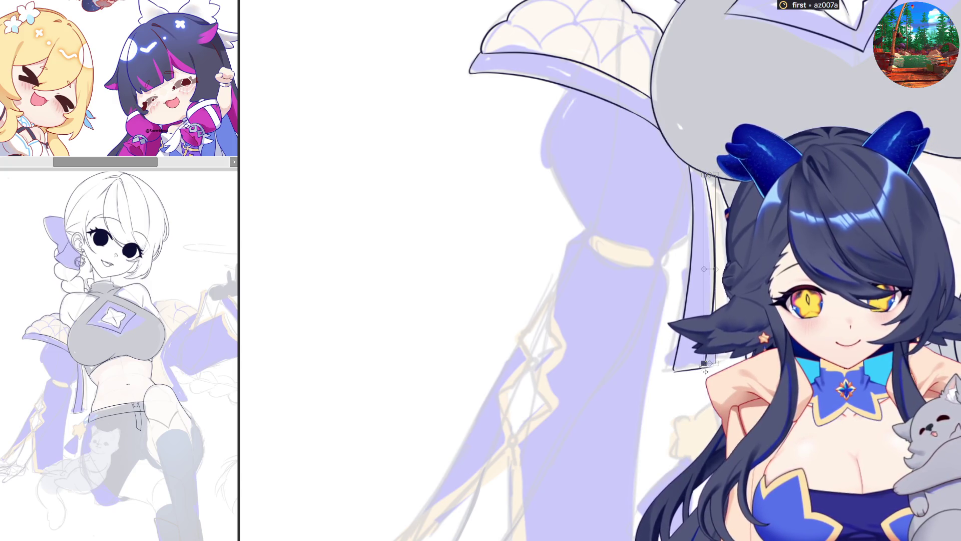
left_click_drag(706, 363, 704, 372)
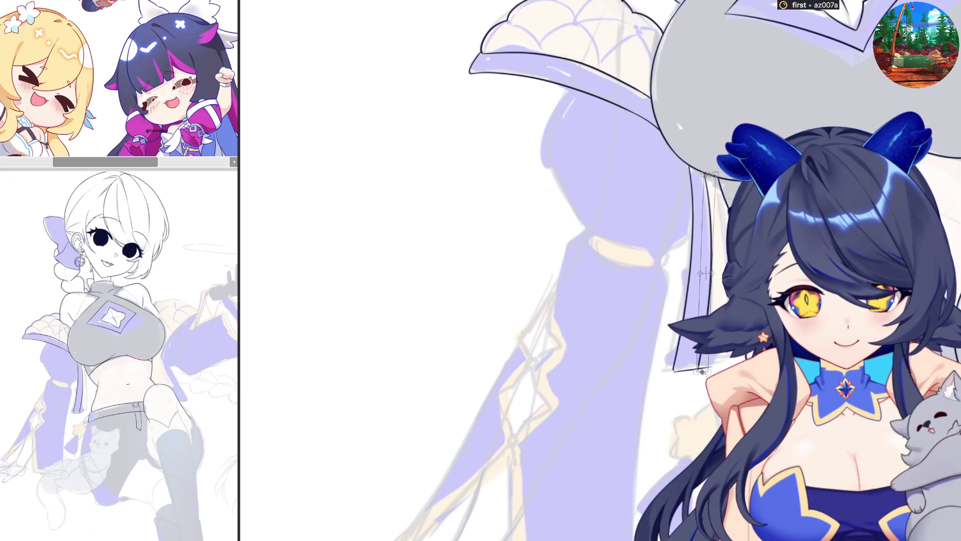
key("Return")
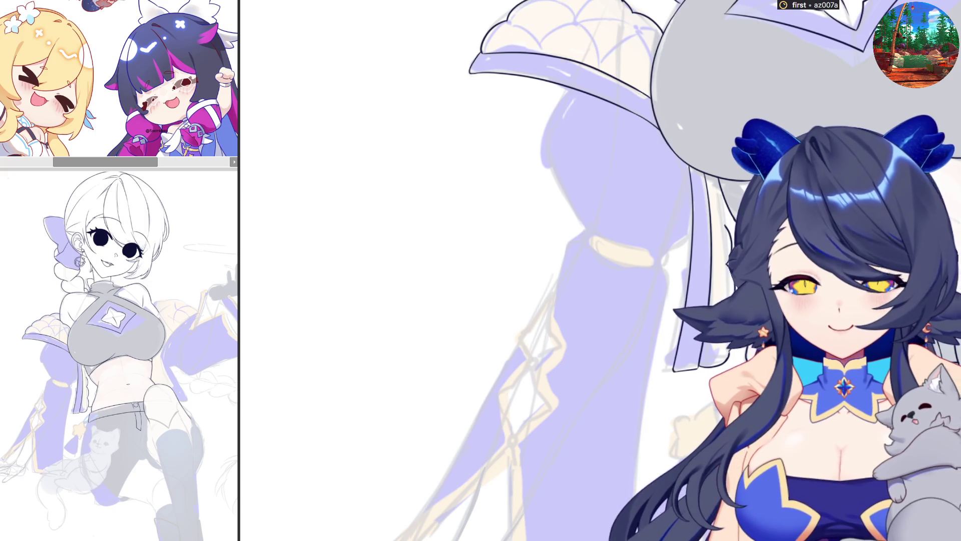
scroll(556, 271, "down", 3)
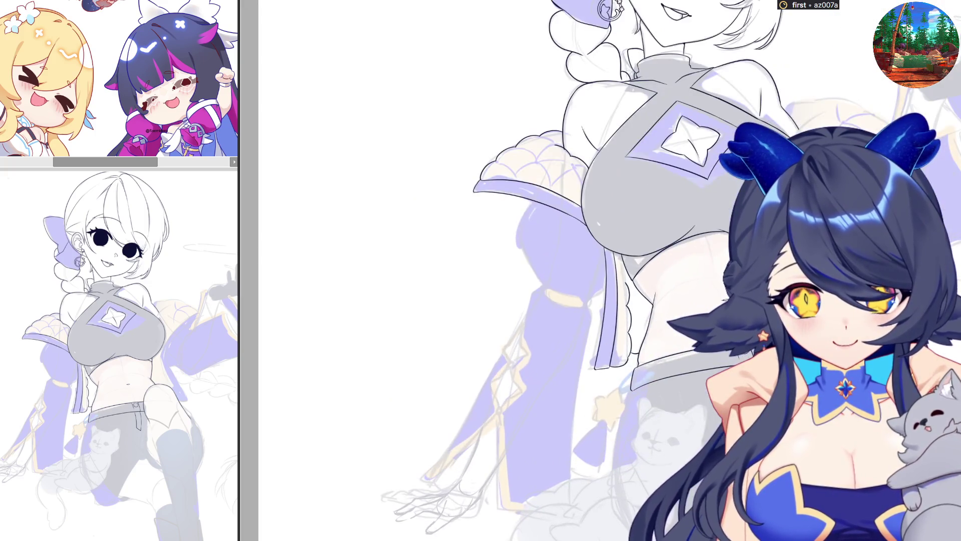
scroll(556, 271, "up", 2)
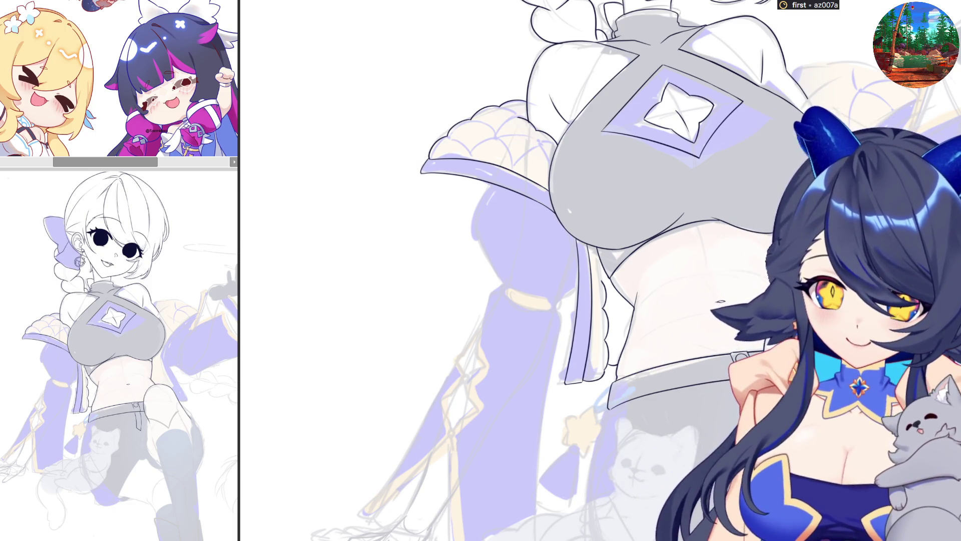
scroll(679, 391, "down", 1)
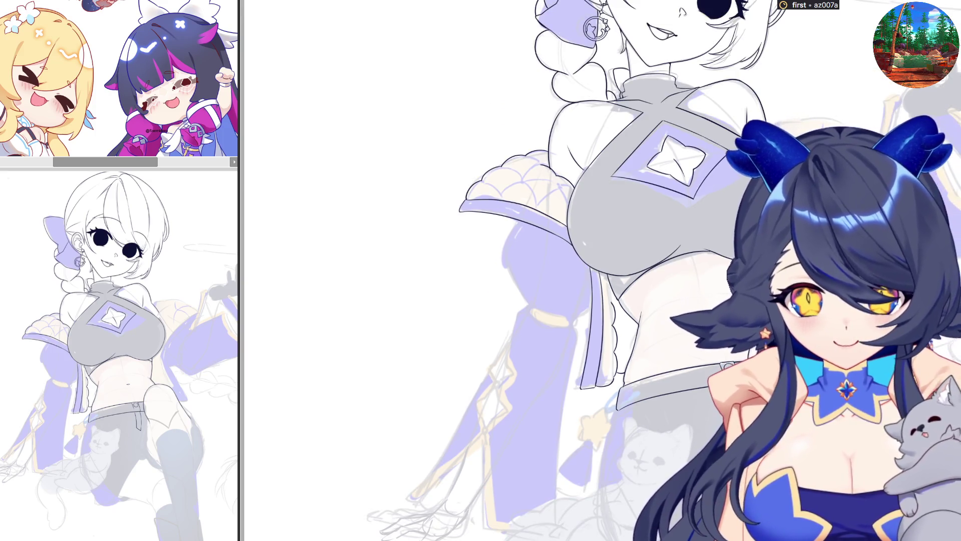
scroll(931, 256, "up", 1)
scroll(841, 320, "up", 1)
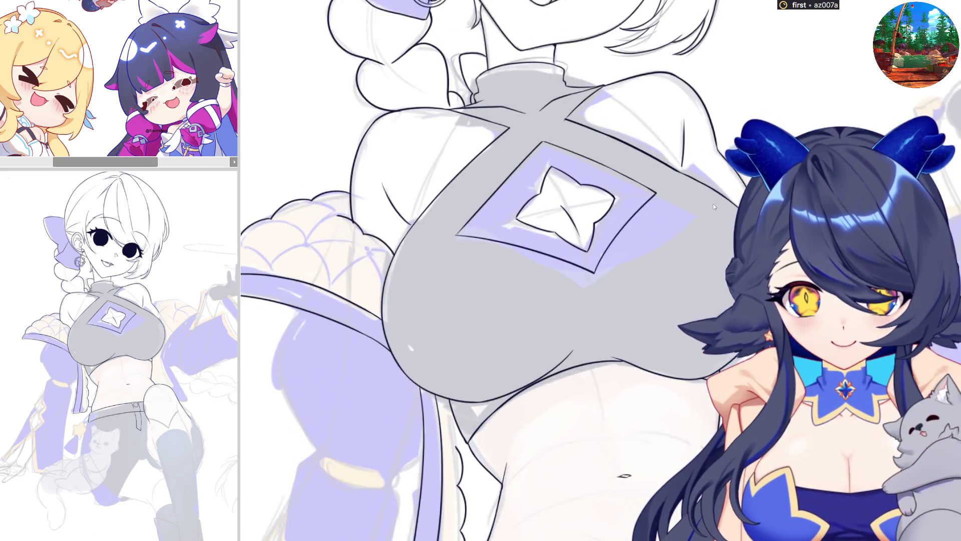
scroll(685, 258, "up", 2)
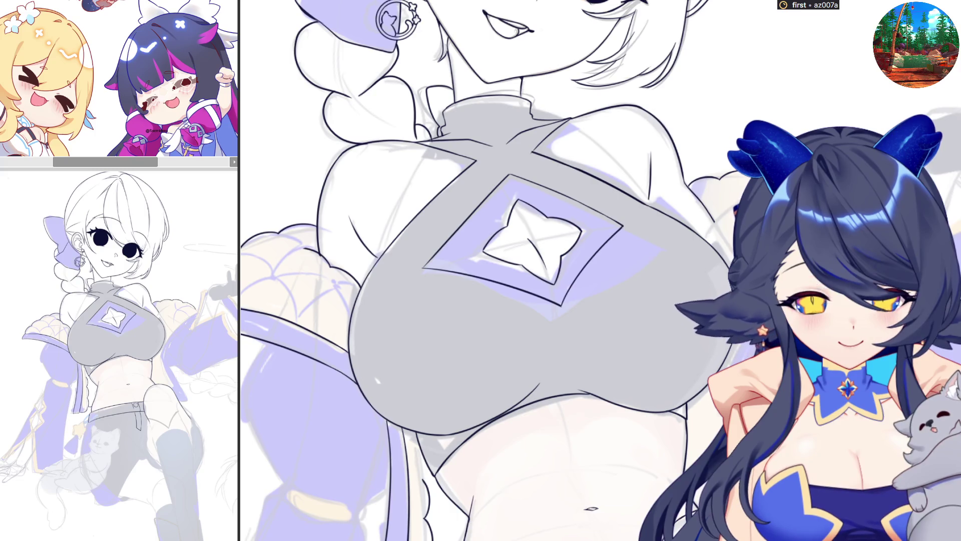
scroll(630, 315, "down", 1)
scroll(630, 315, "down", 1)
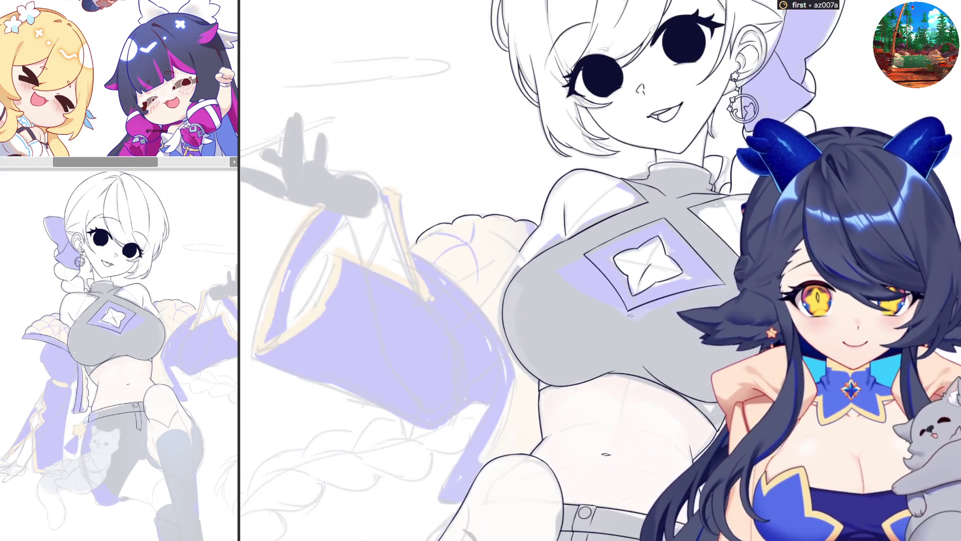
scroll(630, 315, "up", 1)
scroll(629, 315, "up", 1)
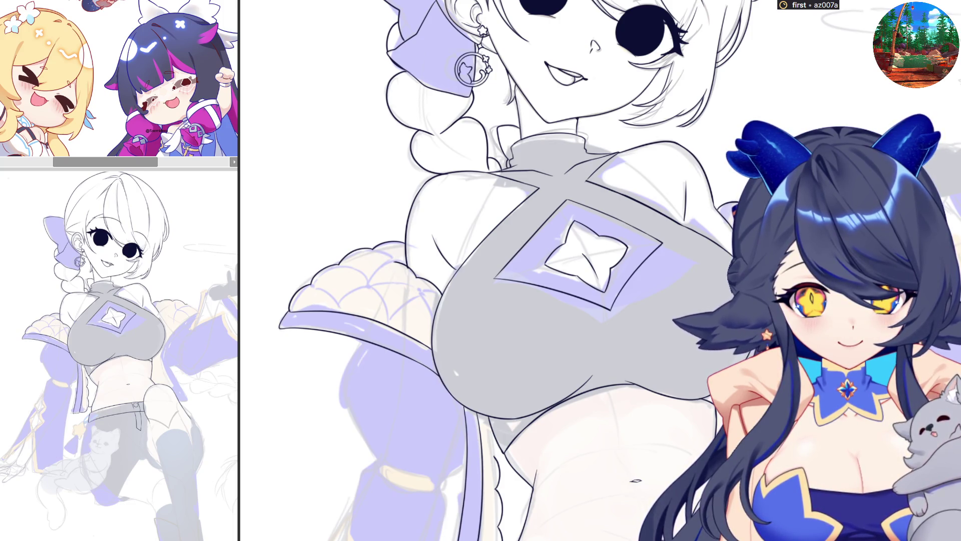
- Tilt the canvas view to ink the chest and strap lines, then return it upright
key("-")
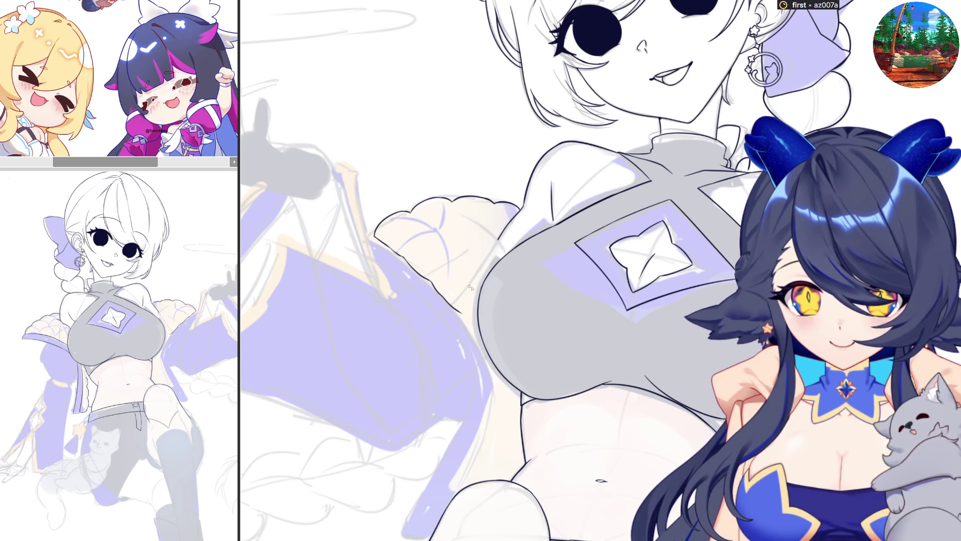
key("5")
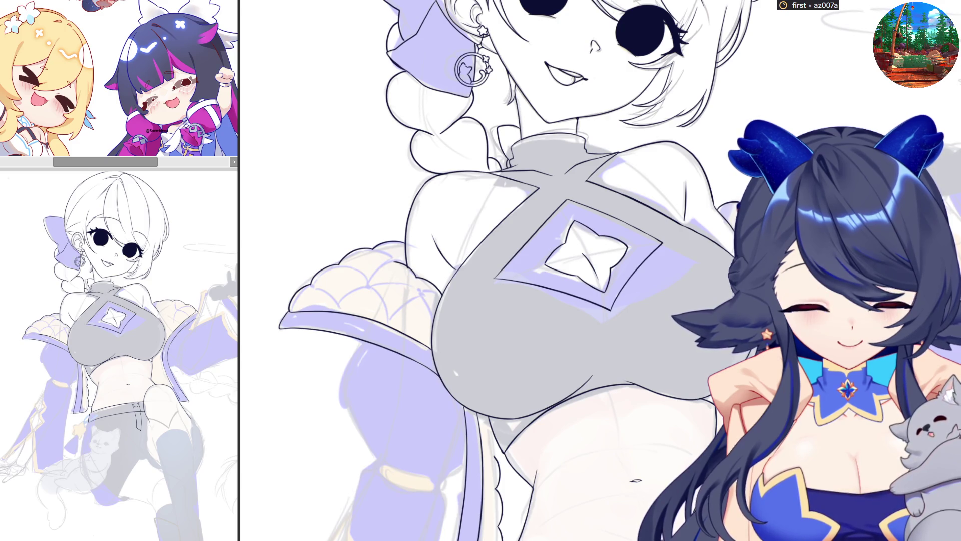
scroll(481, 271, "down", 3)
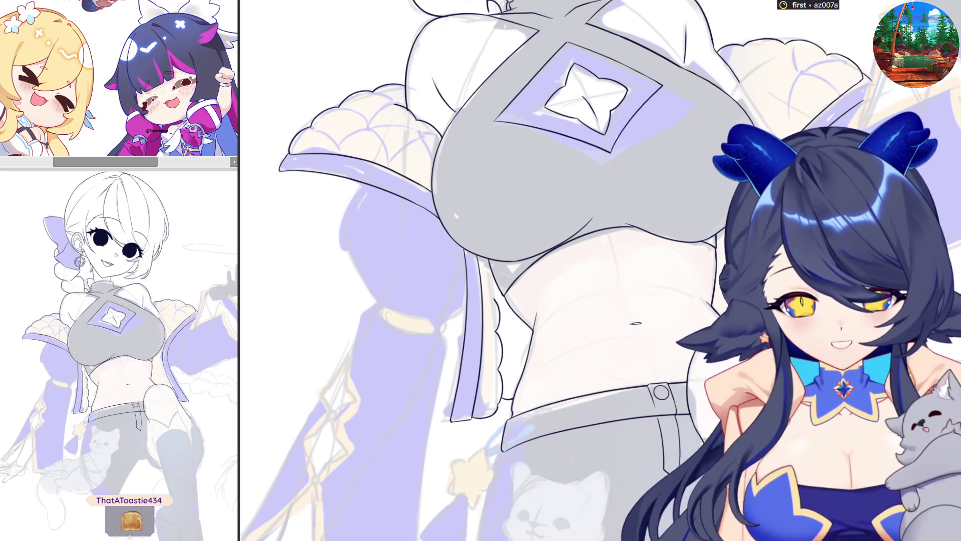
scroll(480, 271, "up", 2)
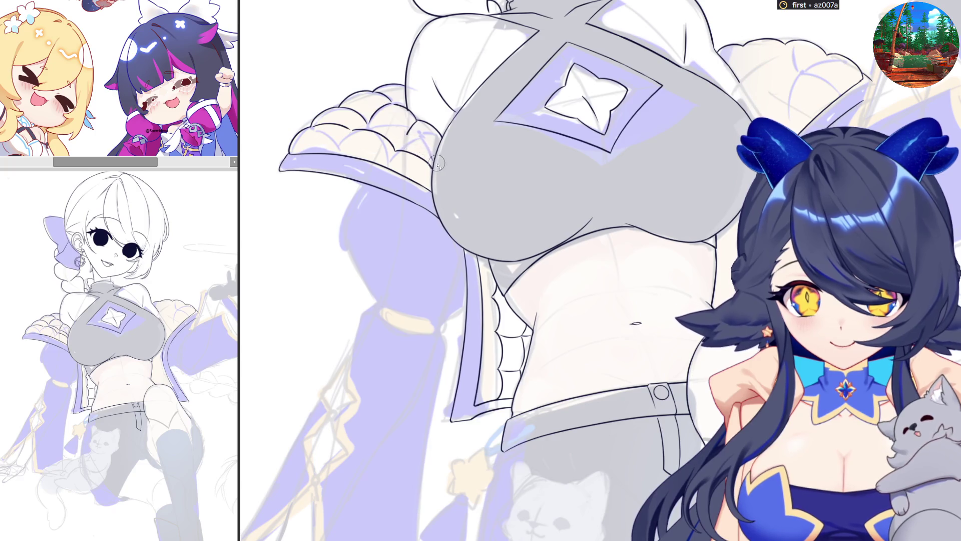
- Rotate the canvas view while inking the torso, crop top and jacket edges, then pan up toward the face
key("asciicircum")
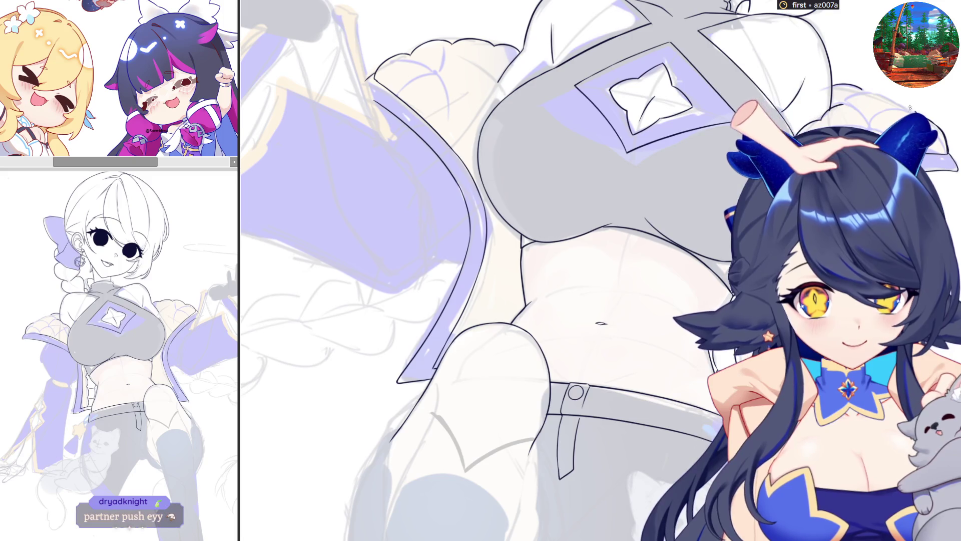
key("5")
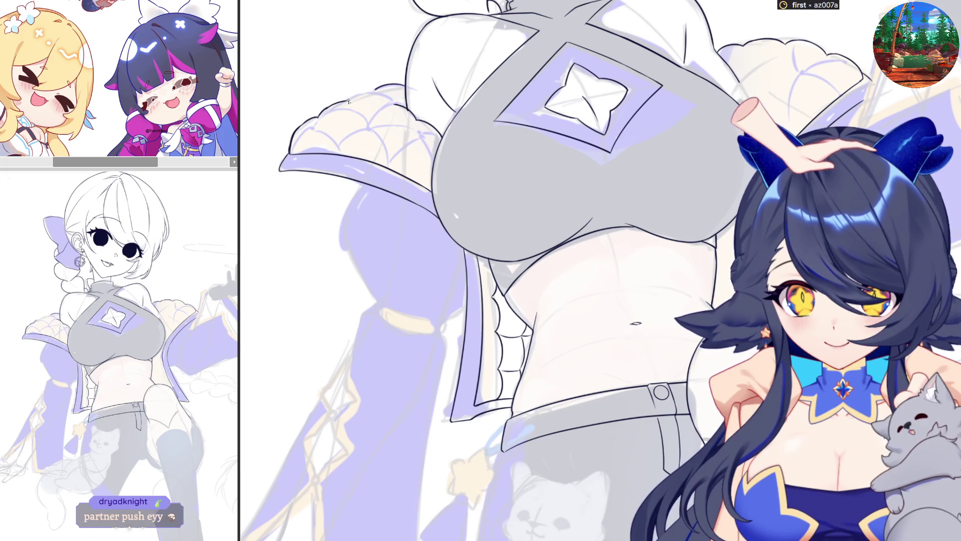
key("6")
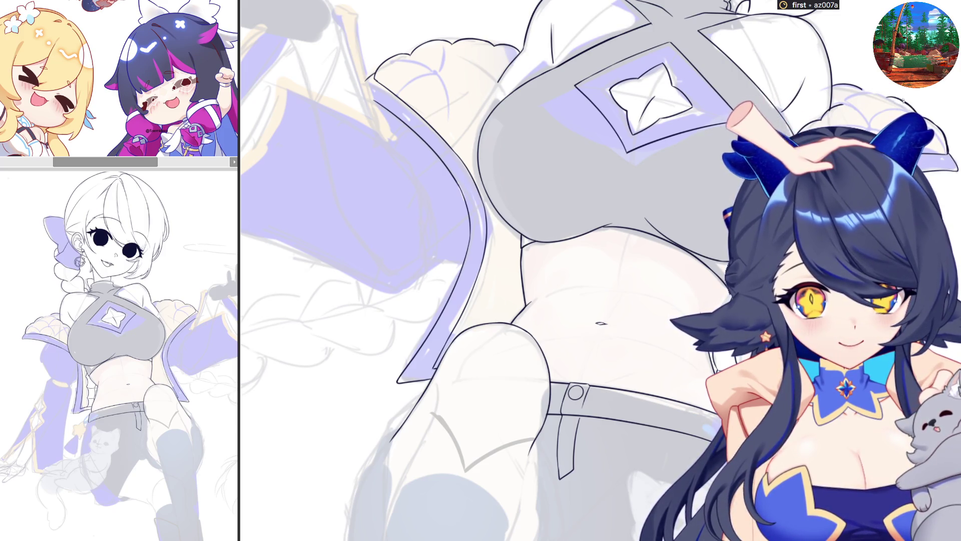
key("4")
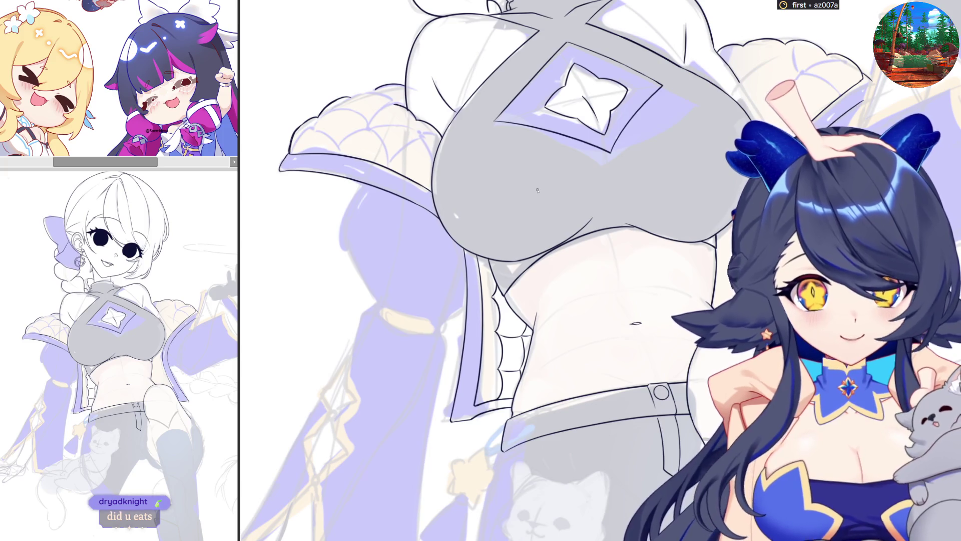
left_click_drag(538, 190, 602, 288)
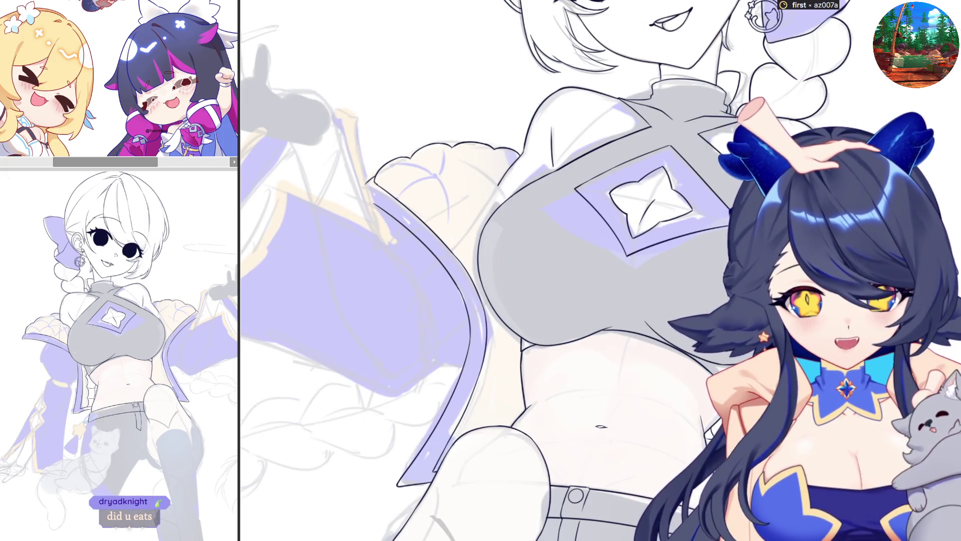
key("h")
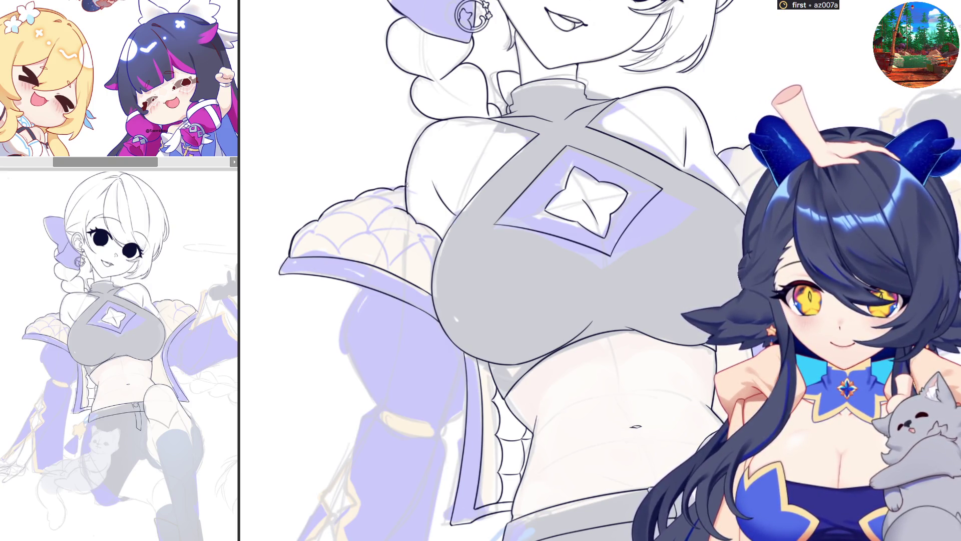
key("asciicircum")
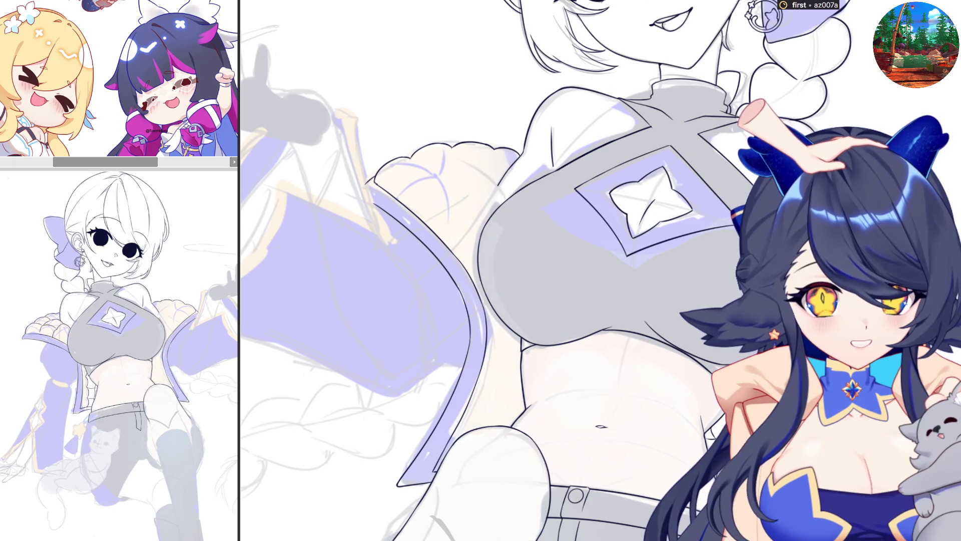
key("h")
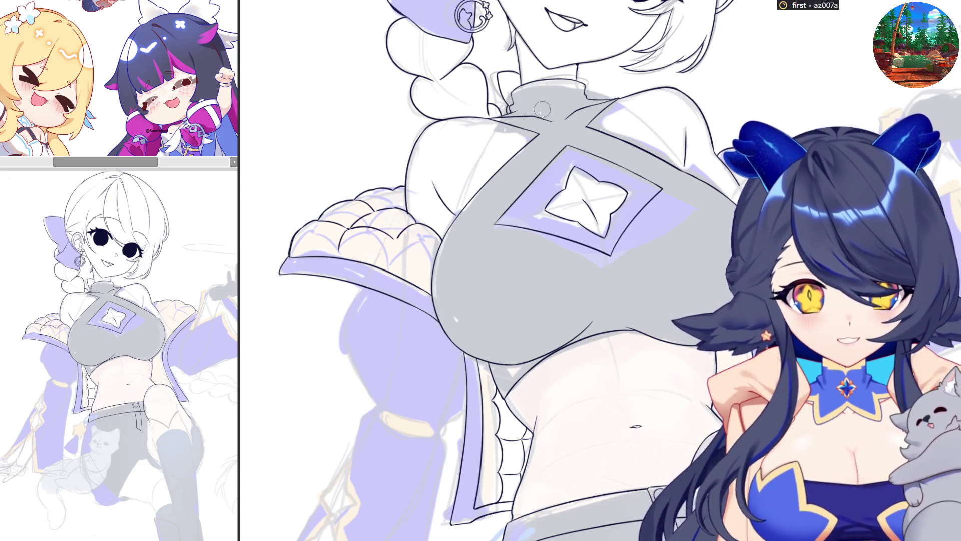
scroll(378, 184, "up", 2)
scroll(444, 270, "down", 2)
scroll(303, 228, "up", 3)
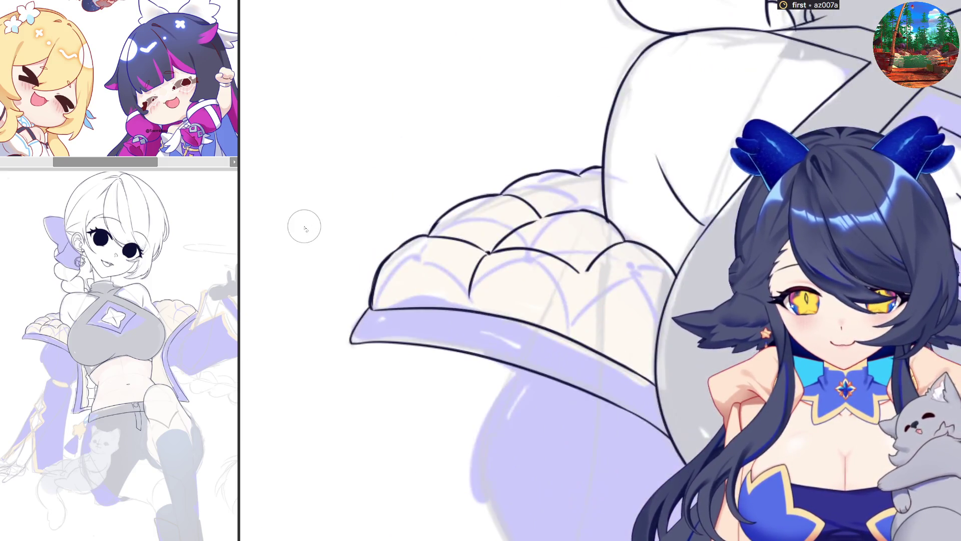
- Ink the curved scallop lines across the sleeve puff, checking the shape mirrored and undoing stray strokes
key("h")
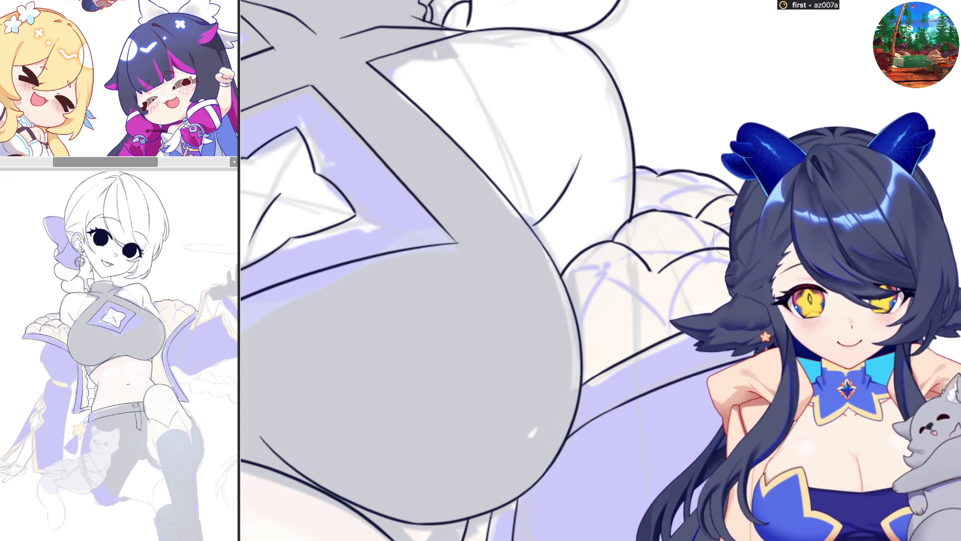
key("h")
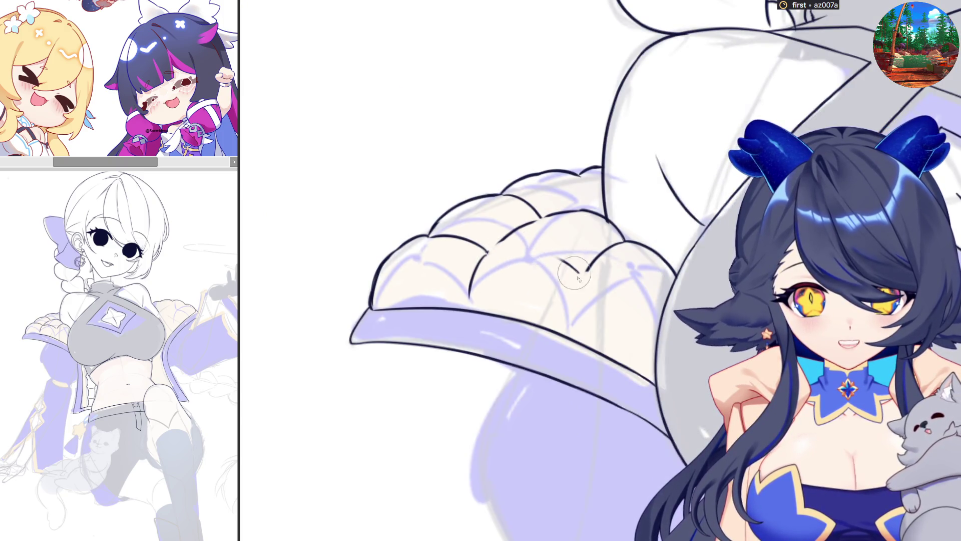
key("ctrl+z")
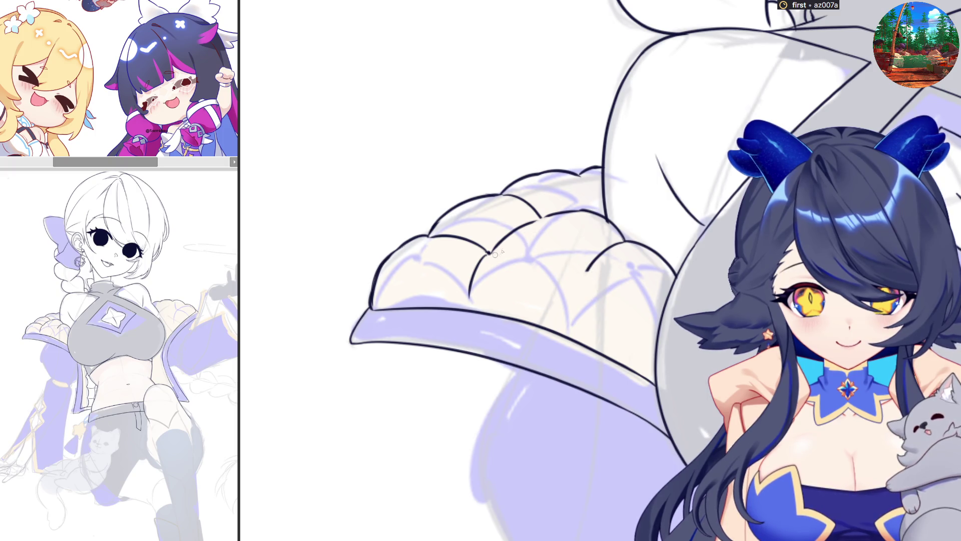
left_click_drag(511, 250, 583, 272)
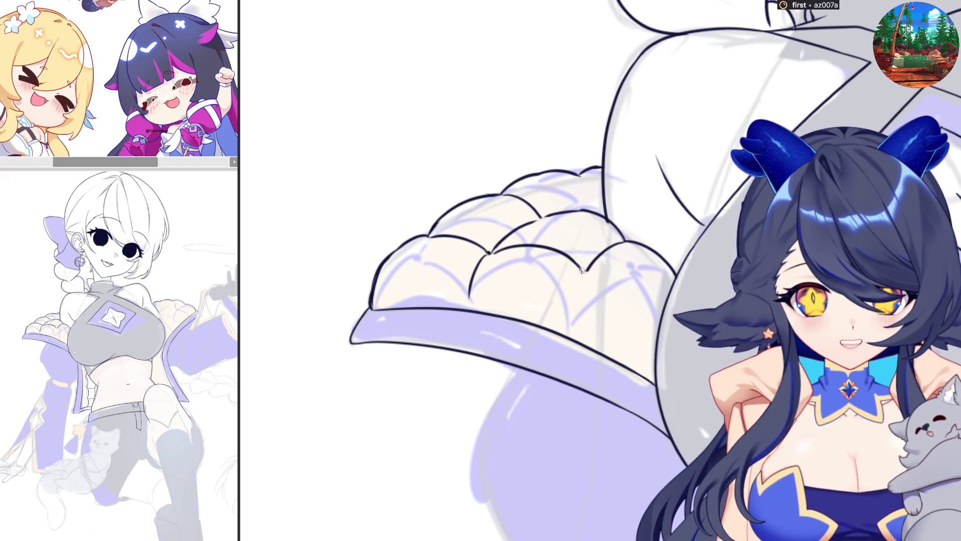
key("ctrl+z")
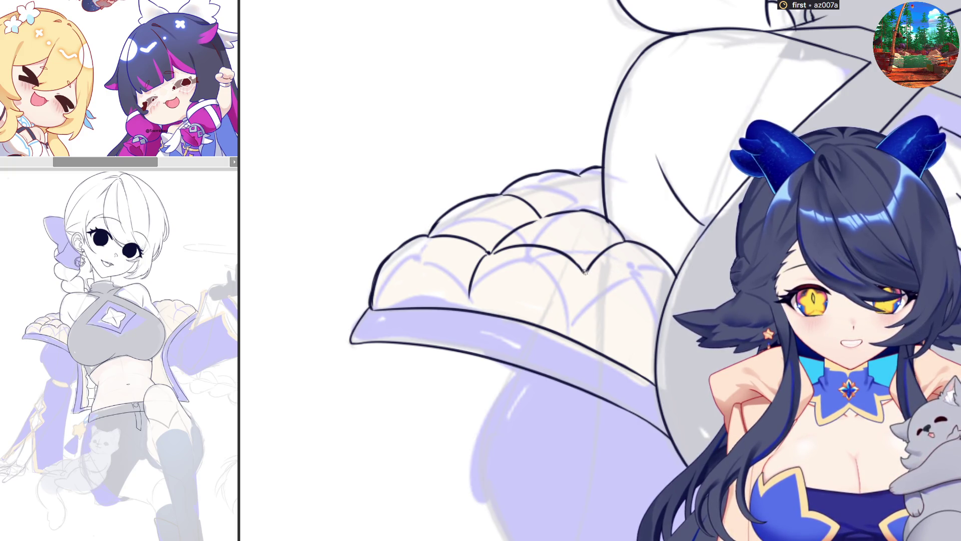
left_click_drag(589, 269, 644, 285)
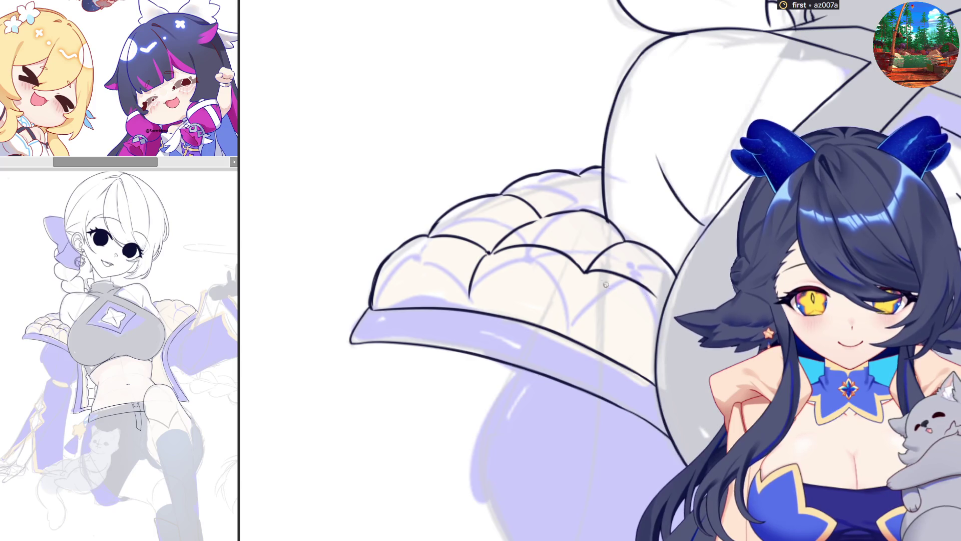
key("ctrl+z")
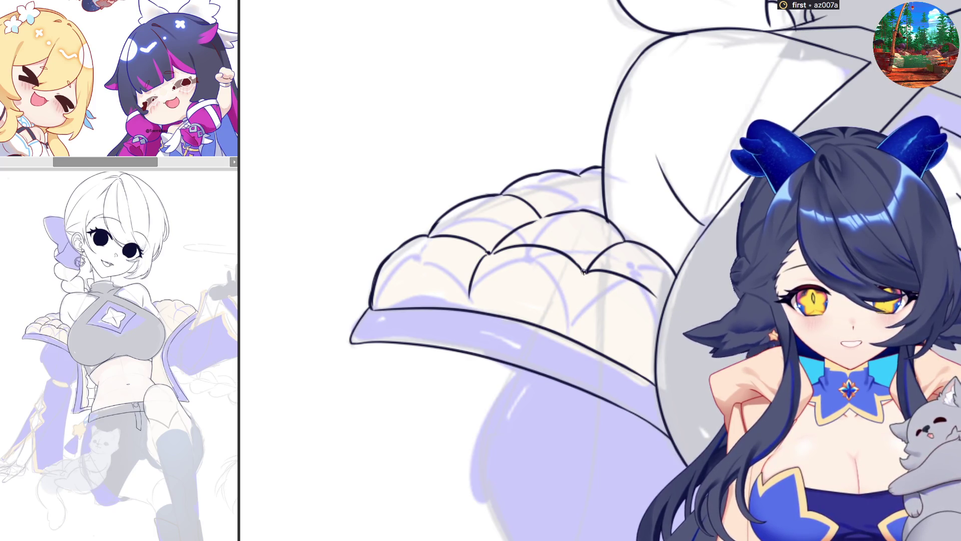
- With the view mirrored, undo the old chest strokes and redraw the chest's outer contour in one line
key("h")
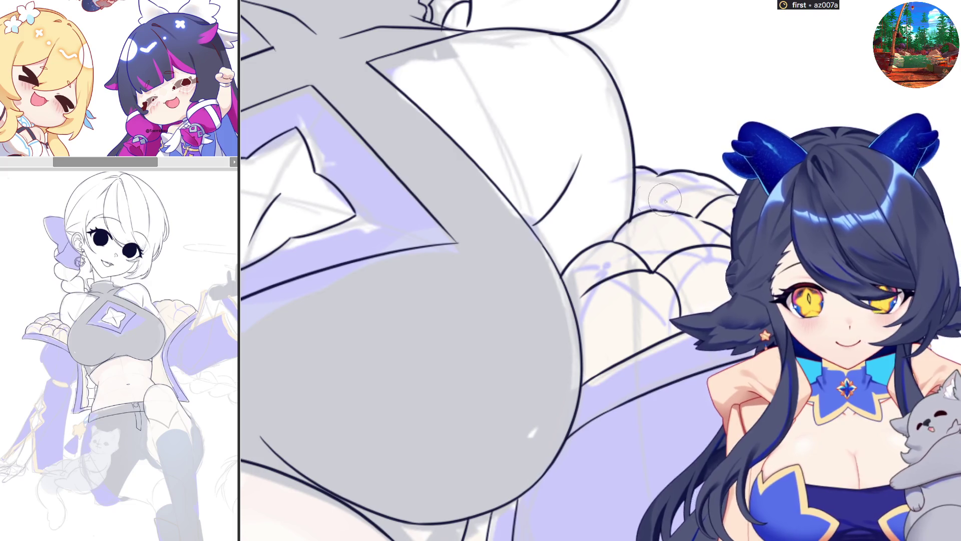
key("ctrl+z")
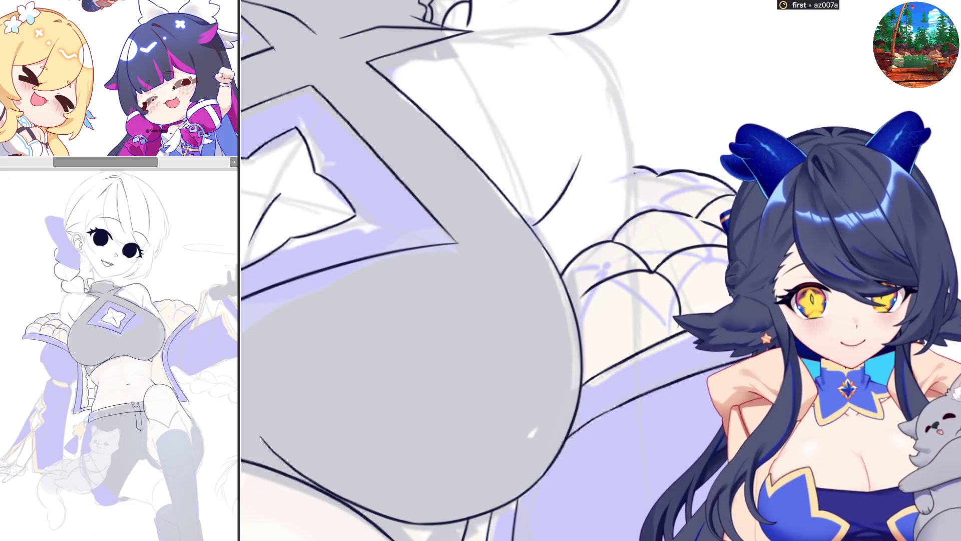
key("ctrl+z")
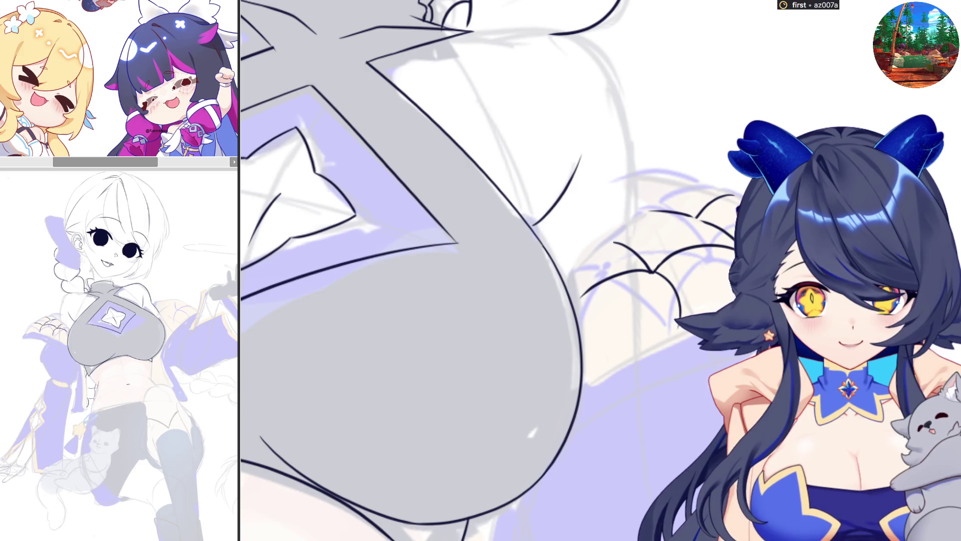
key("ctrl+y")
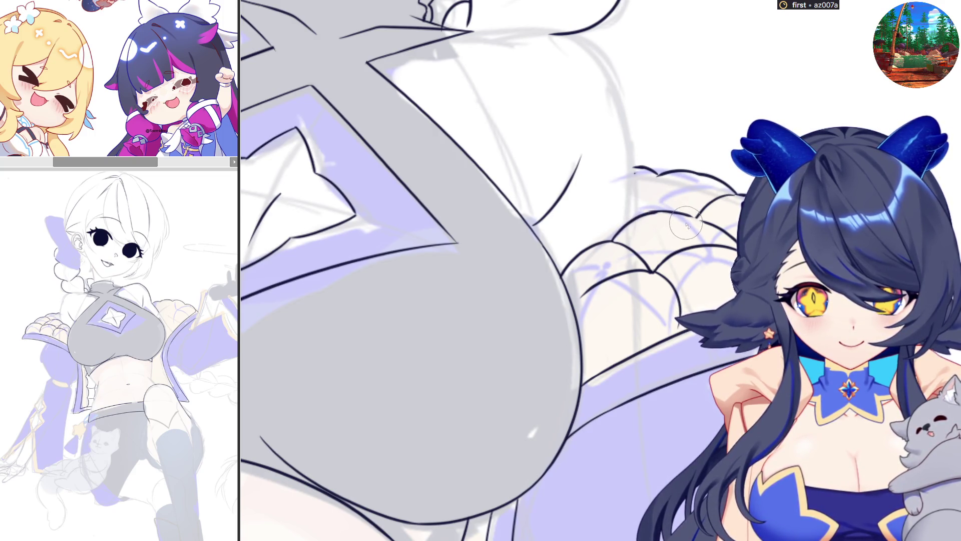
left_click_drag(474, 31, 636, 171)
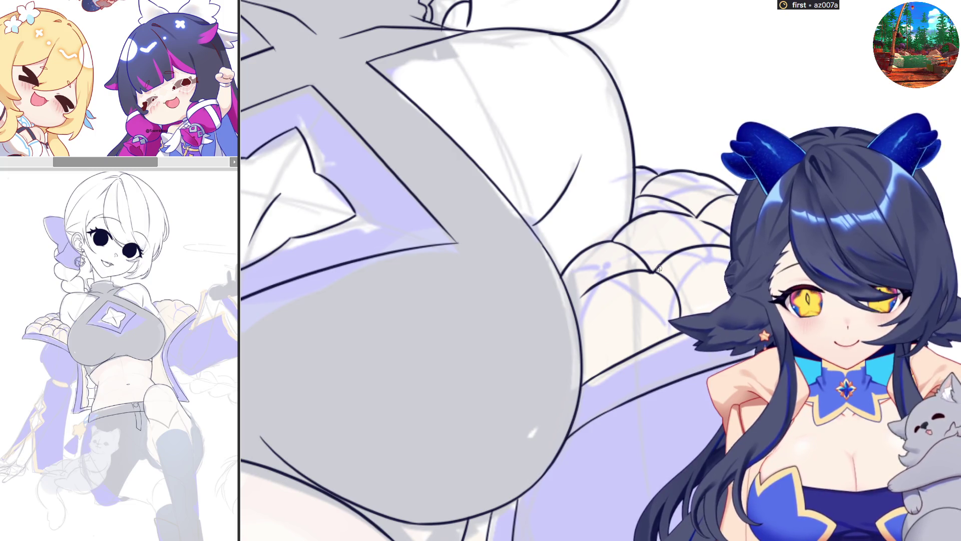
scroll(658, 267, "down", 1)
scroll(659, 268, "down", 2)
scroll(659, 268, "down", 2)
scroll(658, 267, "down", 2)
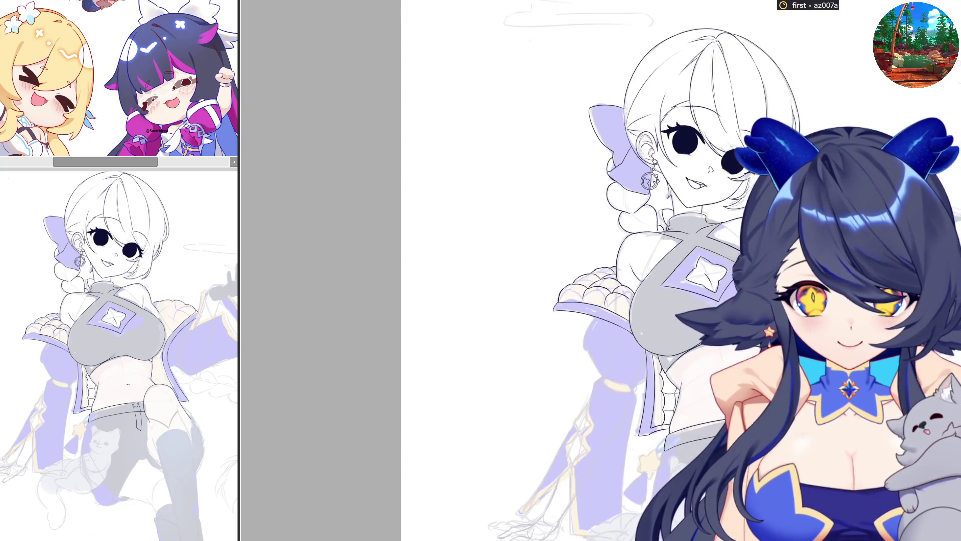
scroll(659, 269, "up", 2)
scroll(658, 268, "up", 1)
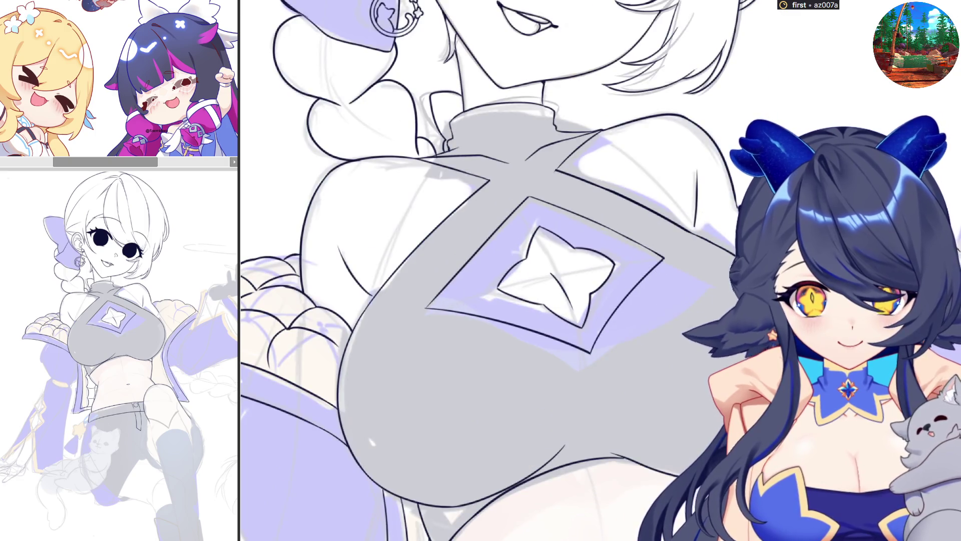
scroll(422, 315, "down", 1)
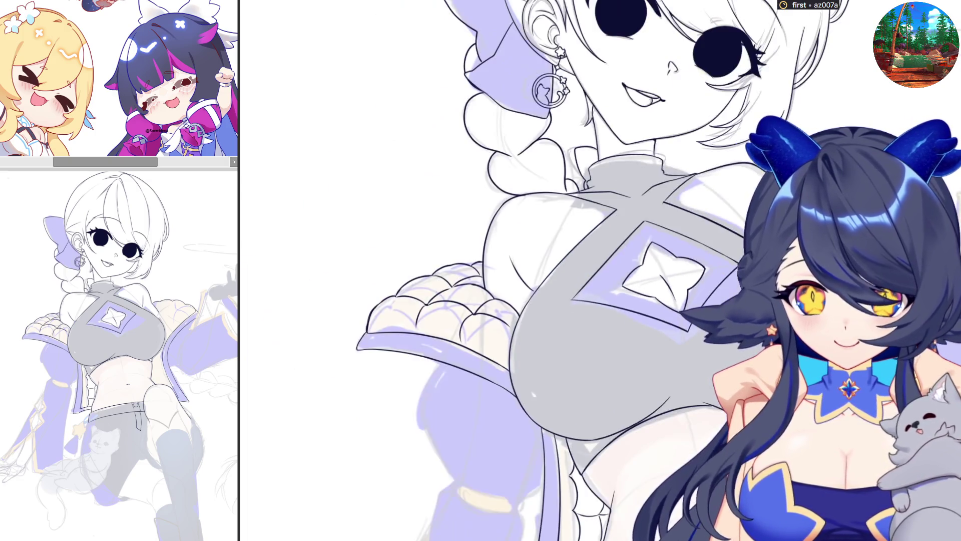
scroll(423, 315, "up", 1)
scroll(423, 314, "up", 1)
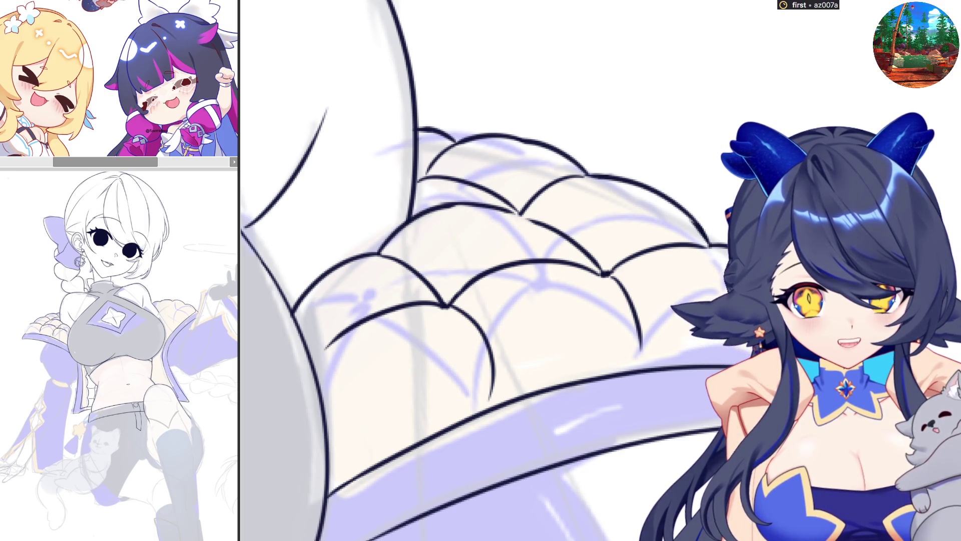
scroll(506, 309, "down", 1)
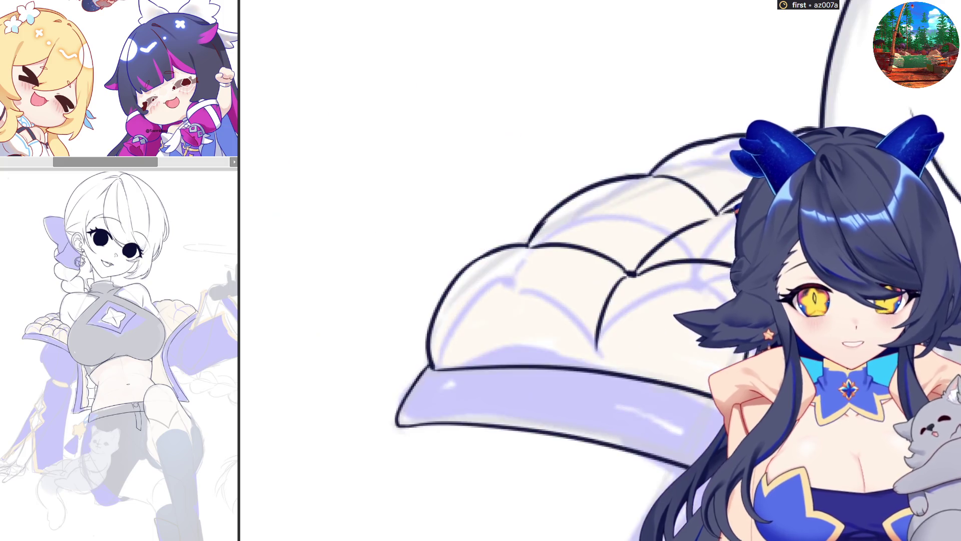
scroll(505, 309, "down", 1)
scroll(505, 309, "down", 1)
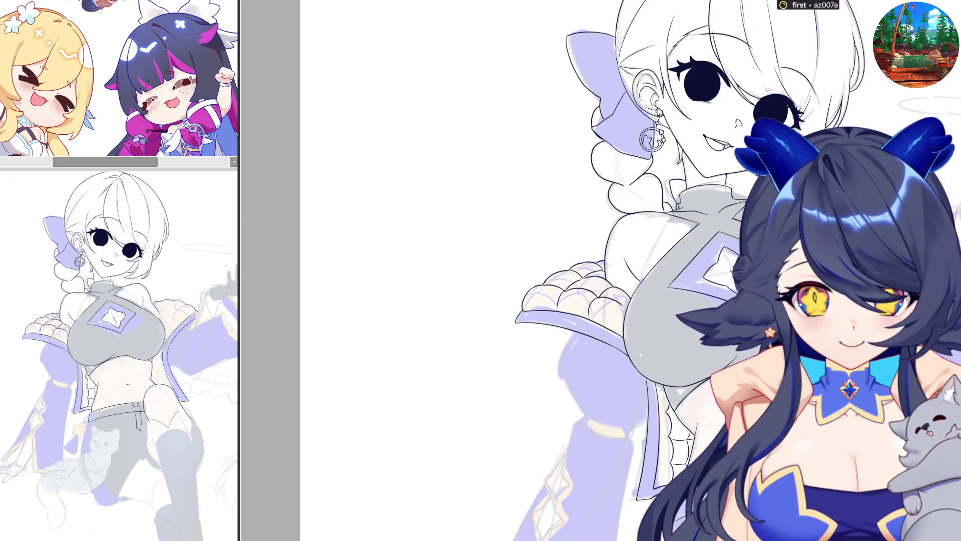
scroll(506, 309, "down", 1)
scroll(505, 309, "up", 4)
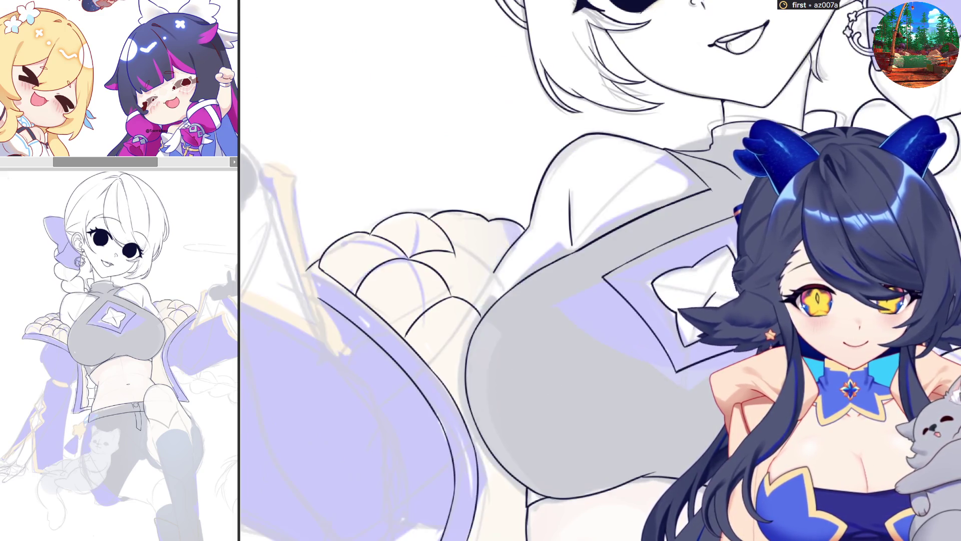
left_click_drag(229, 265, 462, 260)
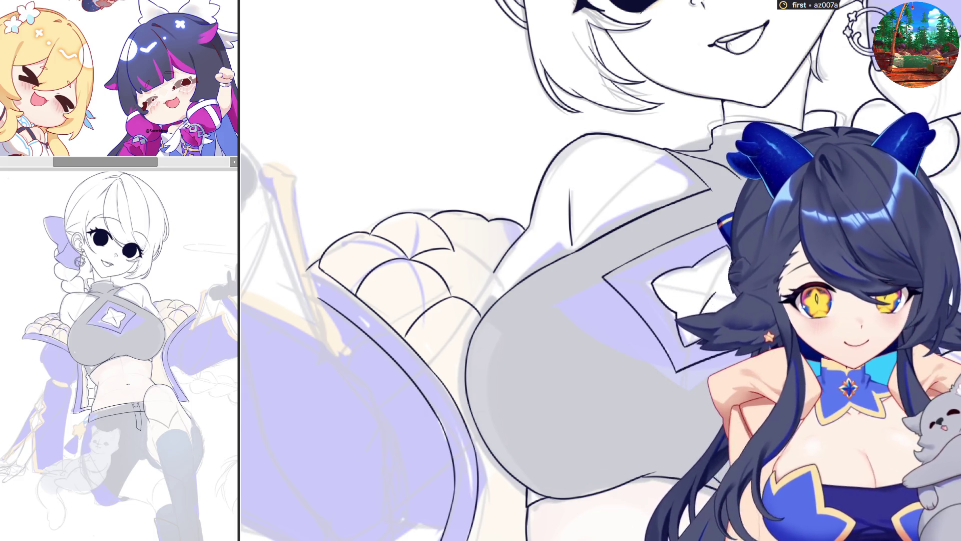
key("minus")
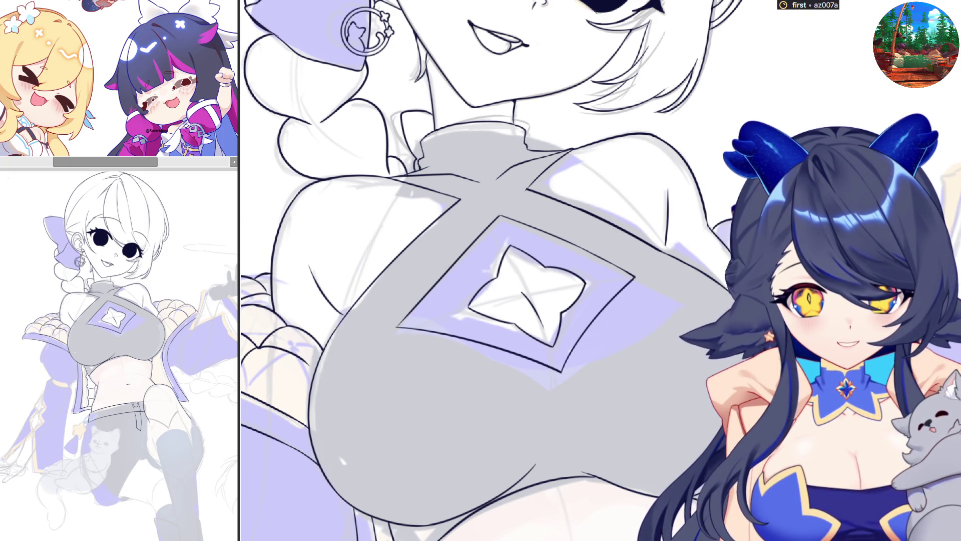
scroll(480, 271, "left", 3)
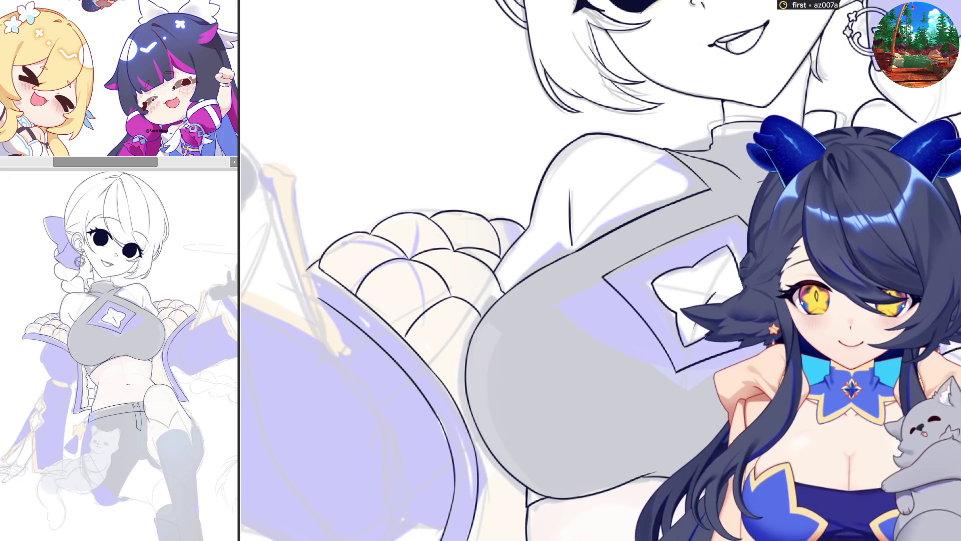
scroll(563, 271, "right", 3)
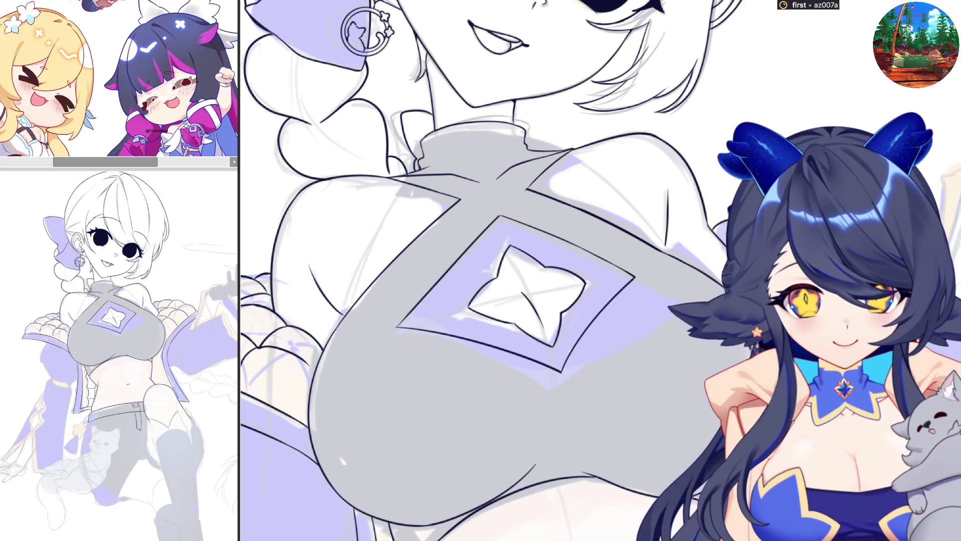
scroll(481, 271, "down", 5)
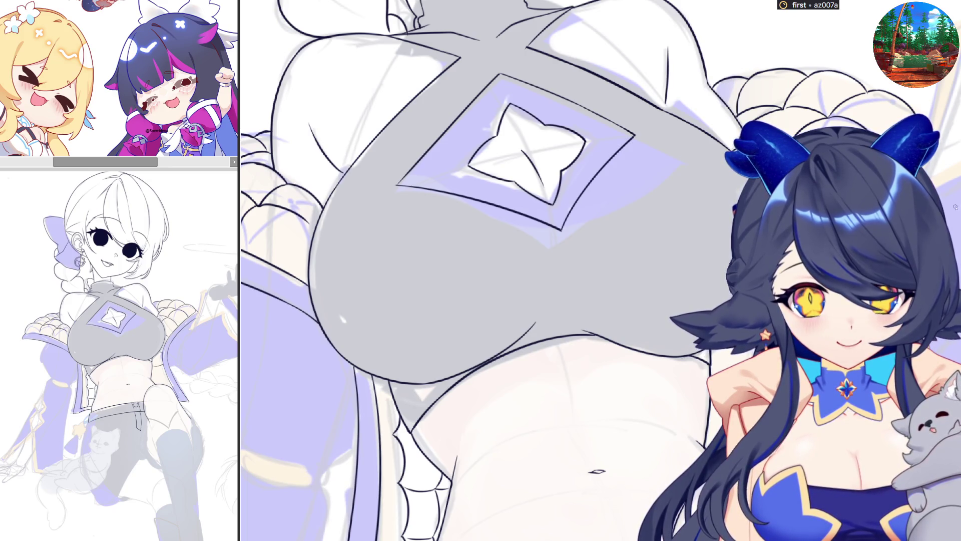
scroll(481, 271, "down", 4)
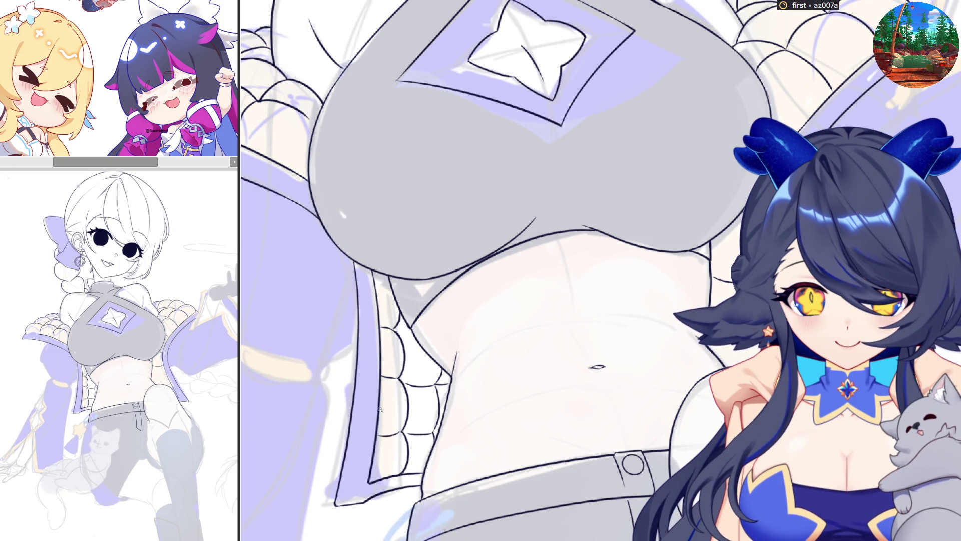
key("m")
key("m")
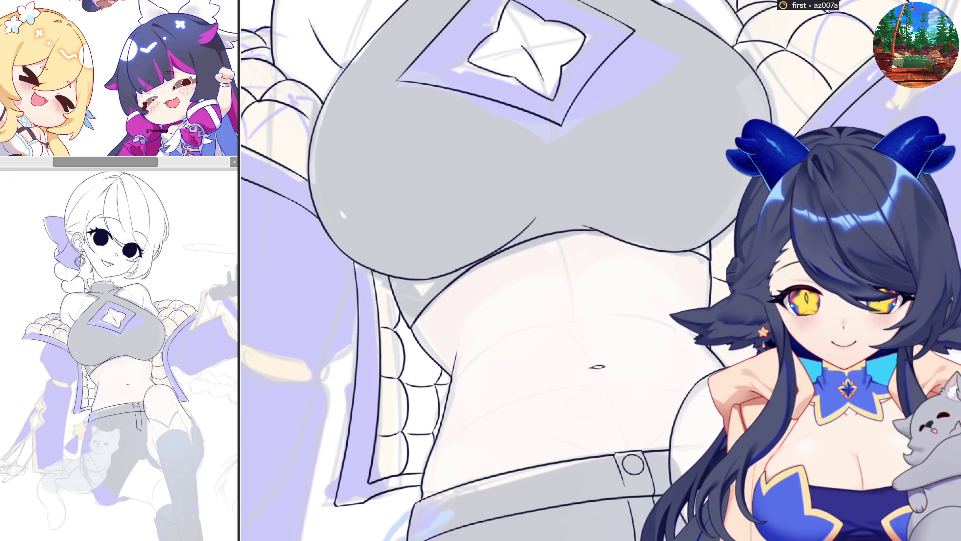
scroll(481, 271, "down", 2)
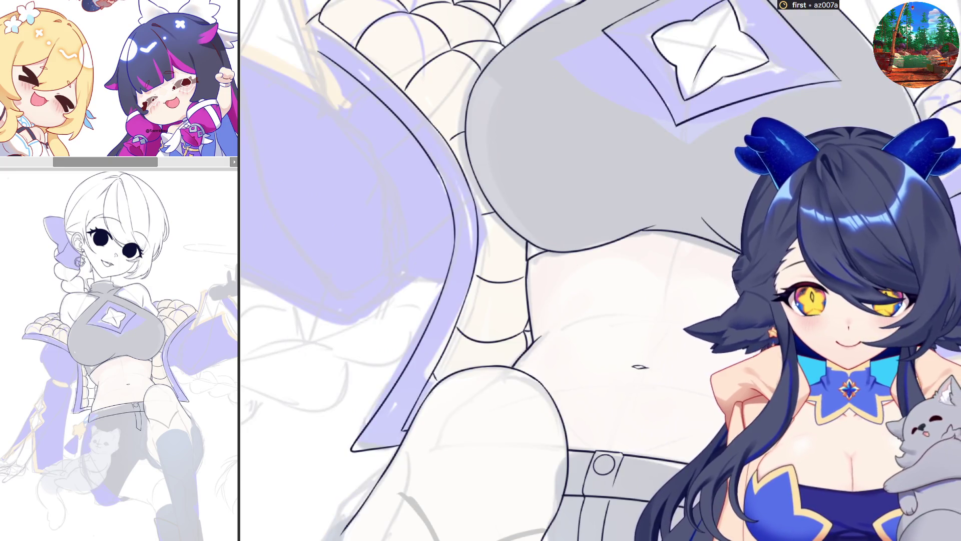
scroll(480, 271, "down", 2)
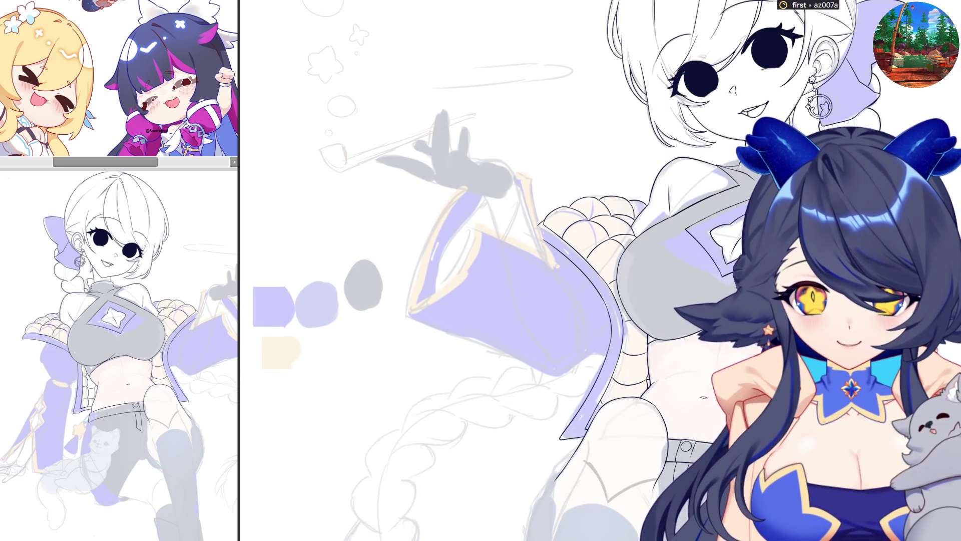
scroll(481, 271, "down", 2)
scroll(526, 225, "up", 3)
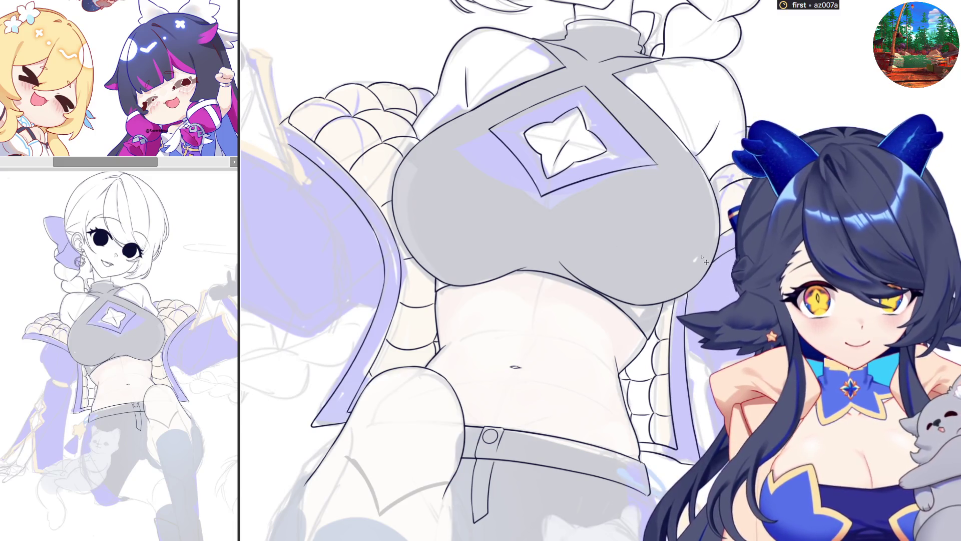
- Ink the purple sleeve's left edge and the lower outline of its cuff in black
key("minus")
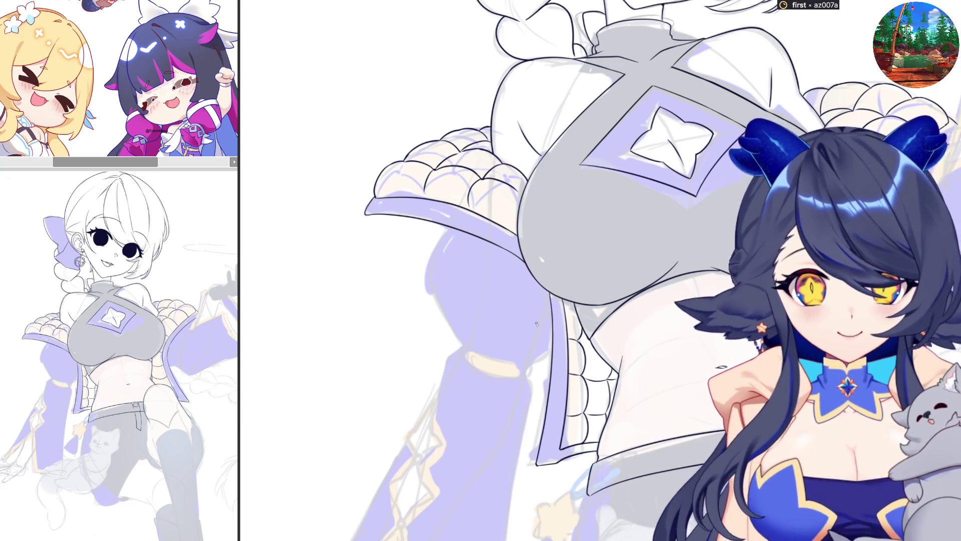
scroll(563, 369, "down", 5)
scroll(618, 244, "up", 5)
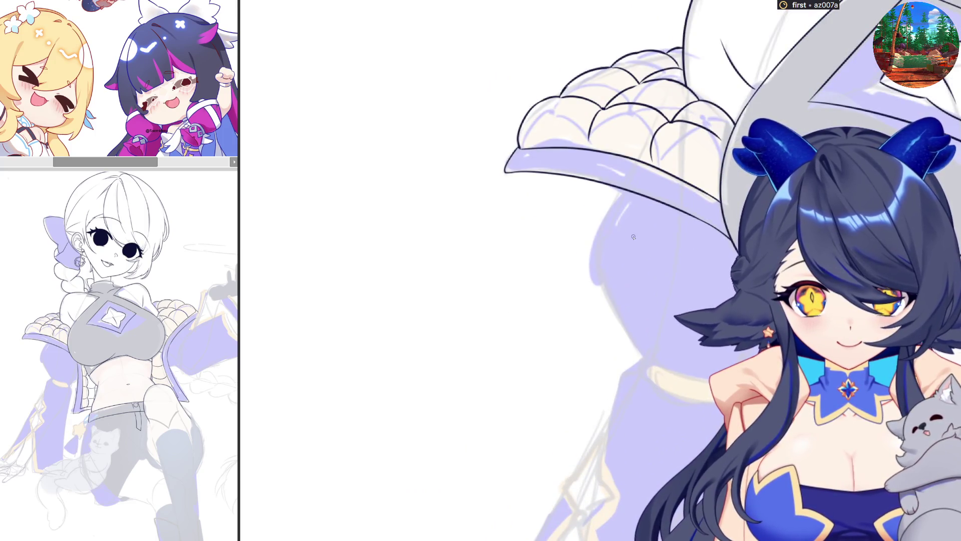
left_click_drag(621, 186, 639, 353)
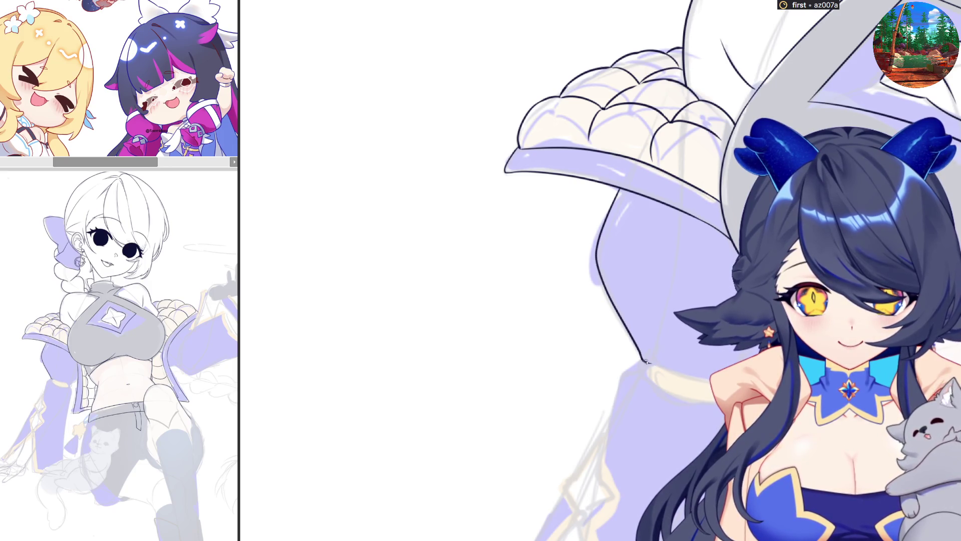
left_click_drag(650, 365, 706, 381)
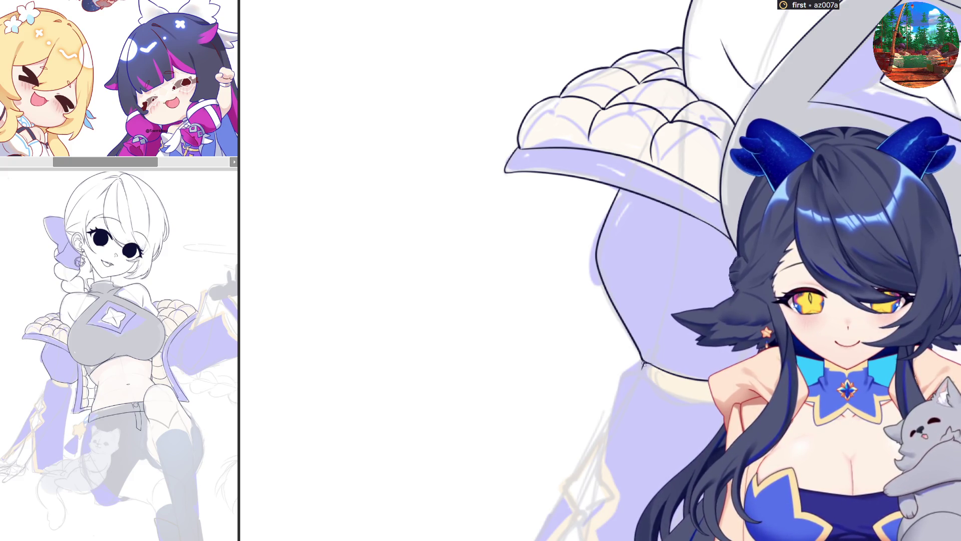
left_click_drag(640, 366, 647, 382)
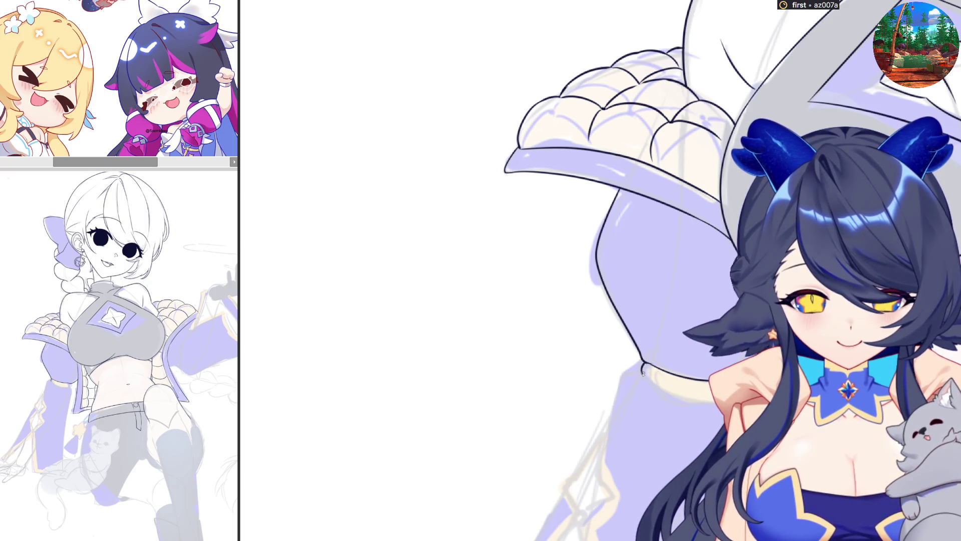
left_click_drag(644, 374, 694, 394)
left_click_drag(645, 376, 713, 399)
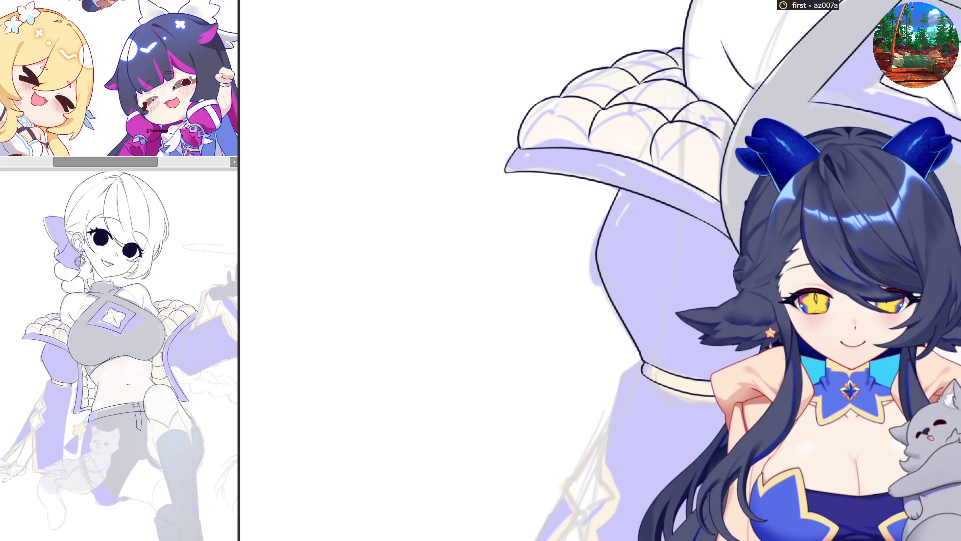
scroll(601, 271, "down", 2)
scroll(601, 270, "up", 2)
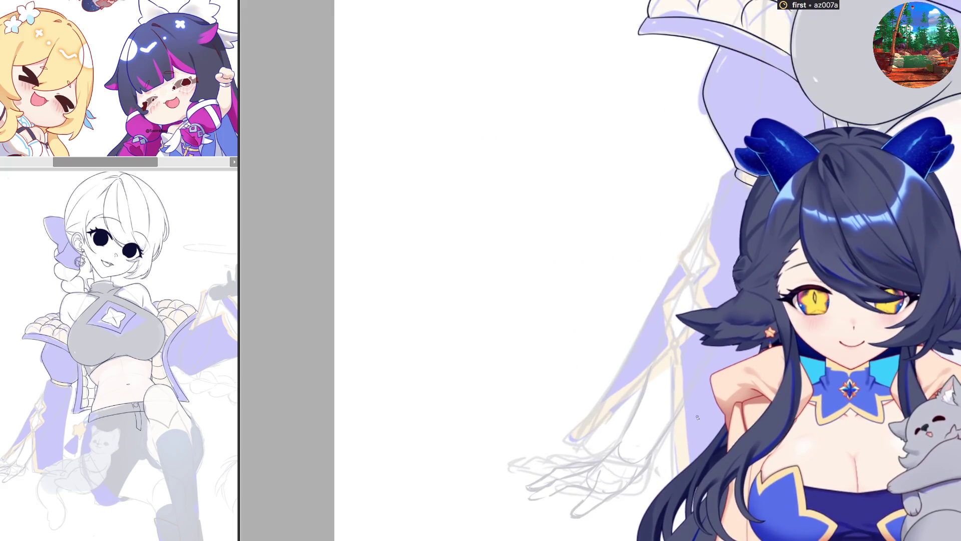
scroll(507, 176, "up", 2)
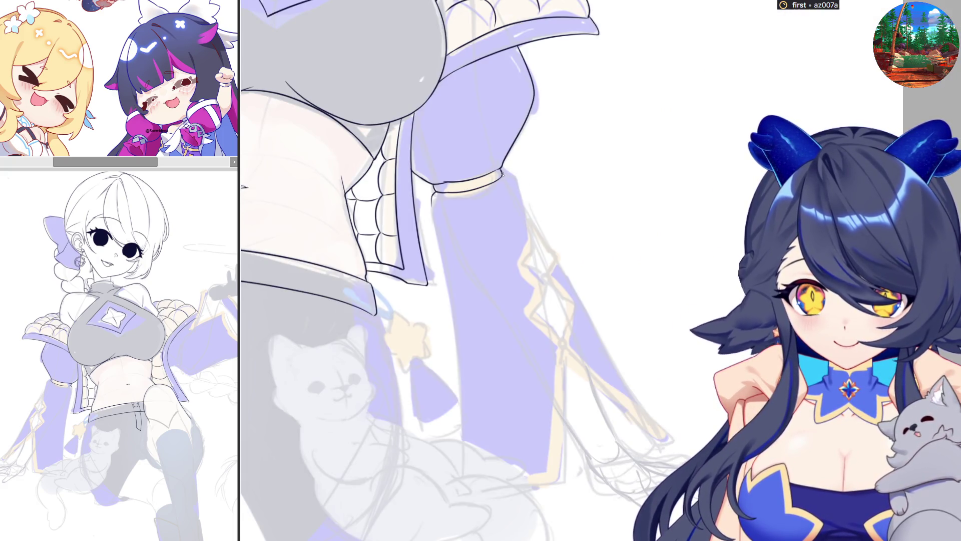
- Ink the hanging sleeve's long outer edge and its lower edge, redoing bad strokes in the mirrored view
left_click_drag(516, 187, 633, 402)
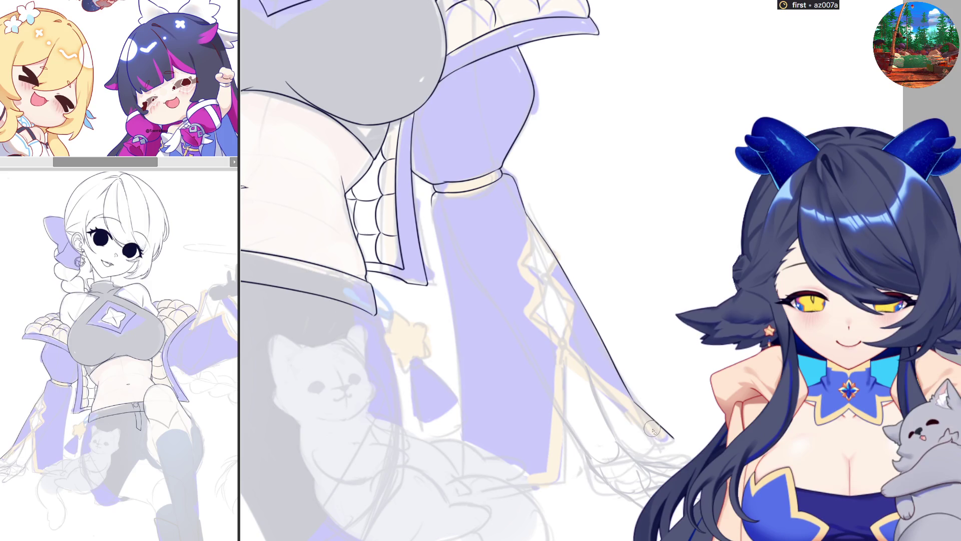
left_click_drag(567, 349, 649, 435)
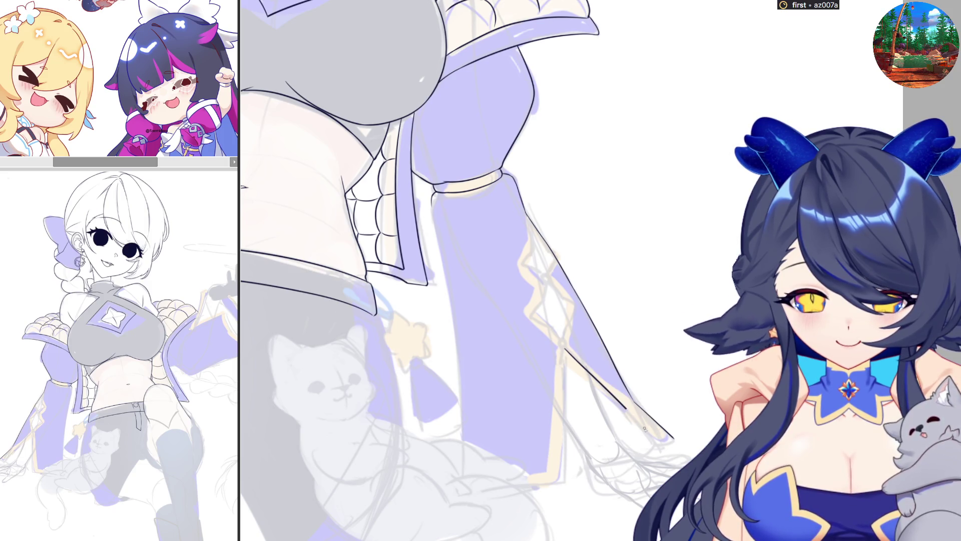
key("ctrl+z")
left_click_drag(567, 351, 657, 451)
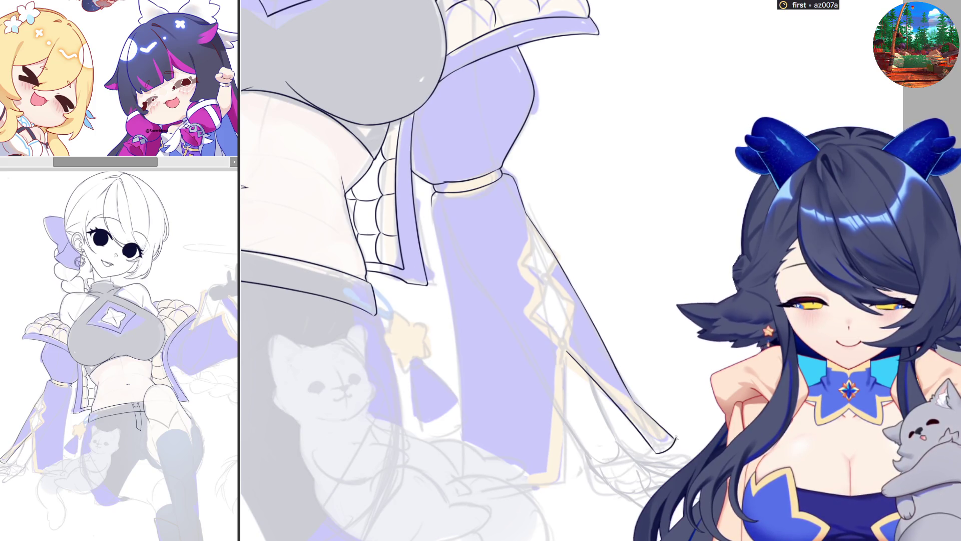
key("m")
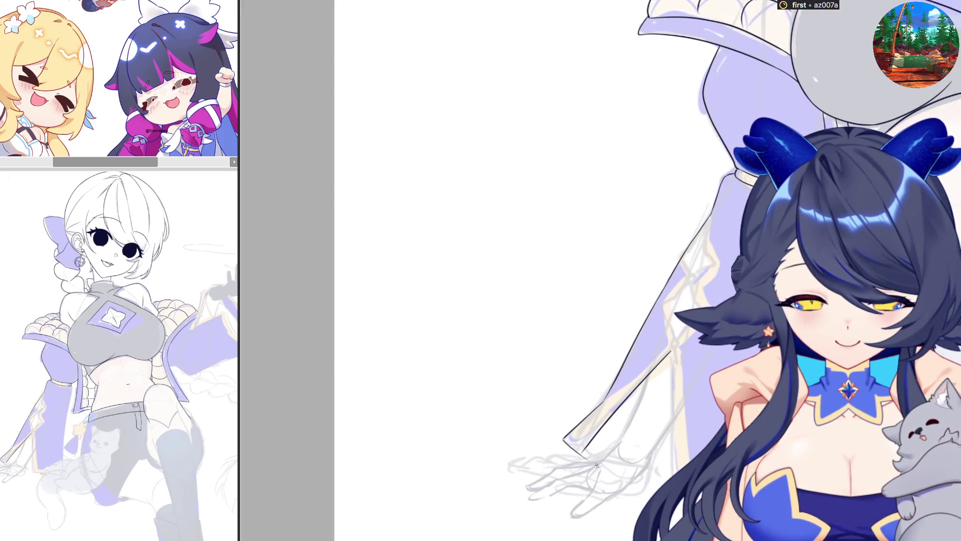
left_click_drag(567, 442, 664, 482)
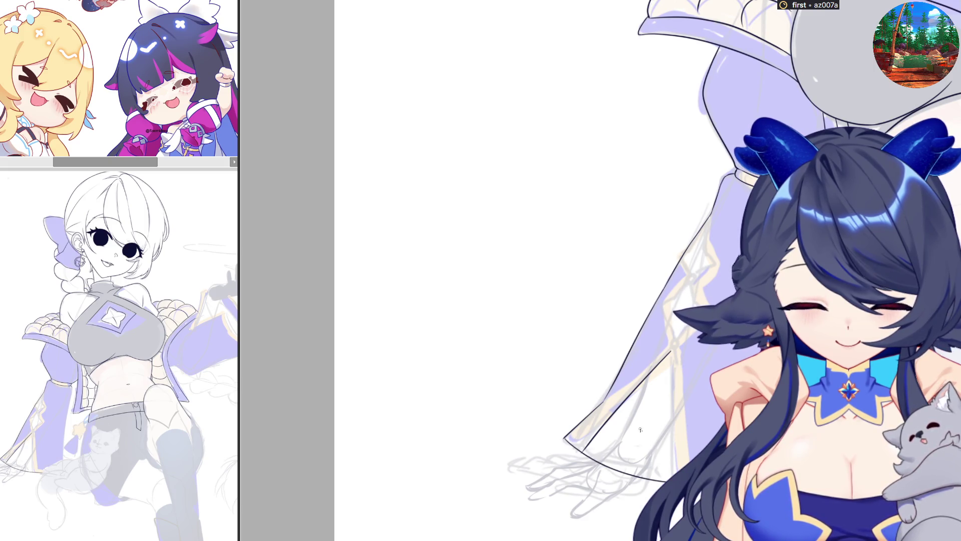
key("ctrl+z")
left_click_drag(568, 442, 664, 485)
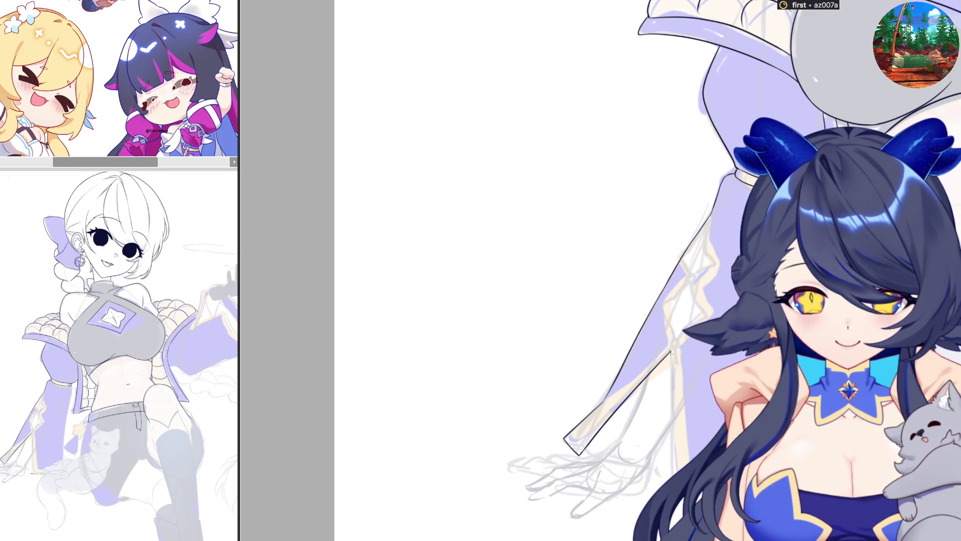
- Ink the short vertical line down the sleeve edge after several retries and extend the lower edge to meet it
left_click_drag(670, 351, 675, 469)
key("ctrl+z")
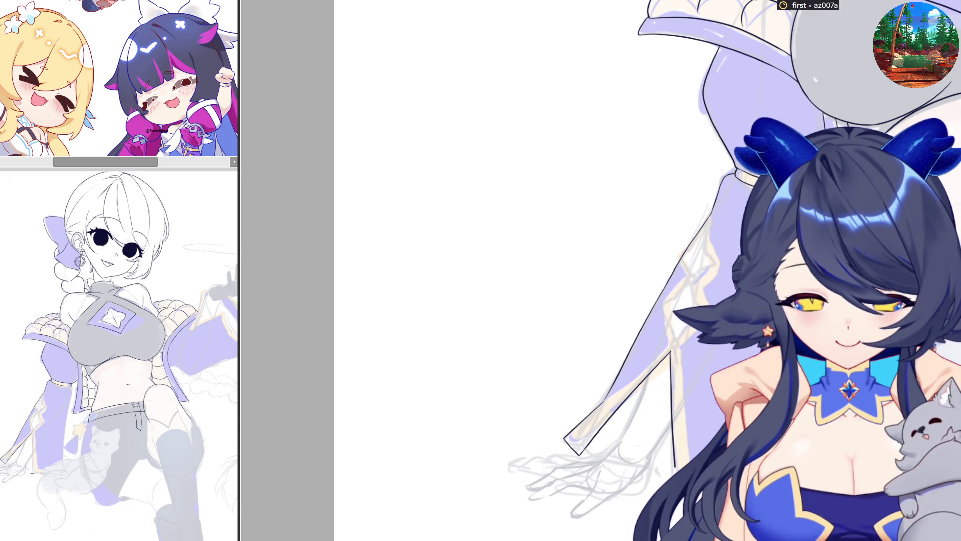
key("ctrl+z")
left_click_drag(669, 359, 673, 476)
key("ctrl+z")
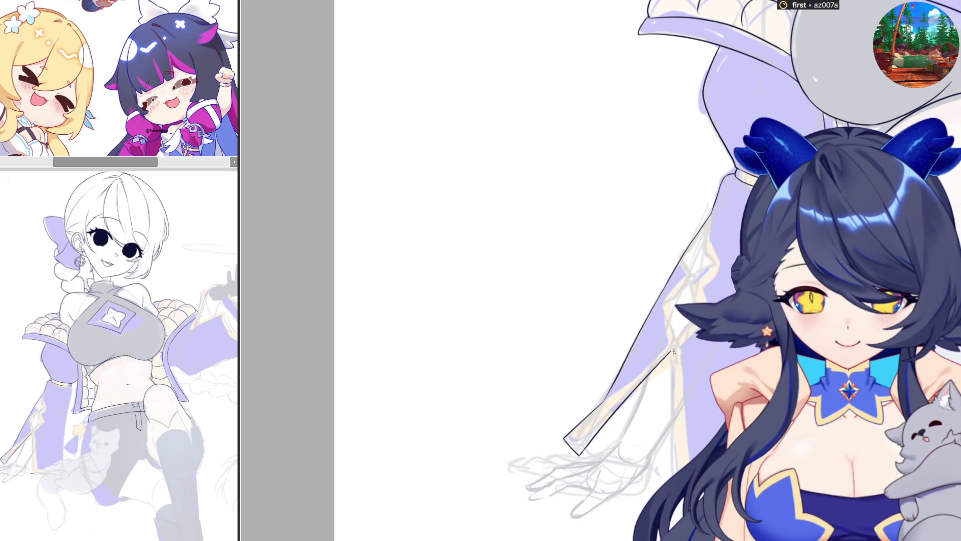
left_click_drag(670, 376, 673, 477)
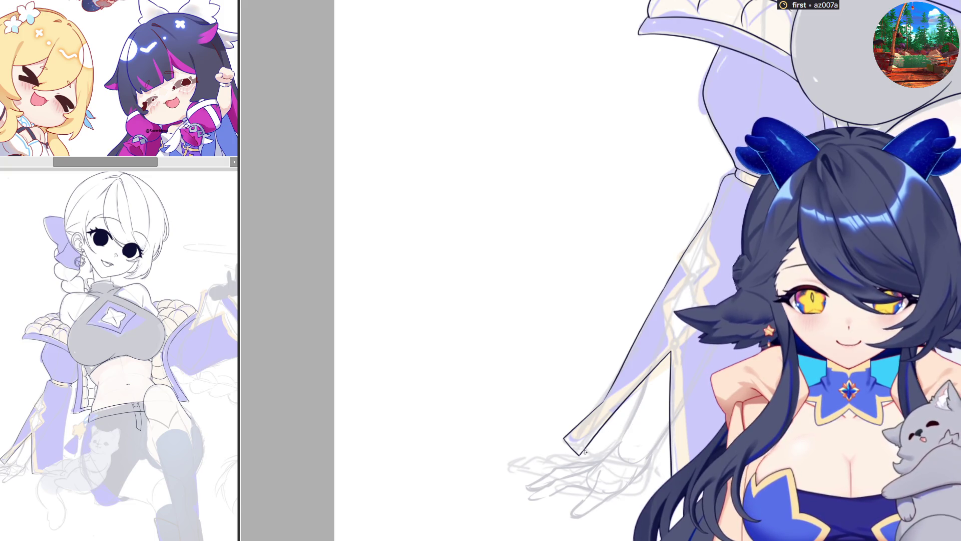
left_click_drag(633, 476, 669, 480)
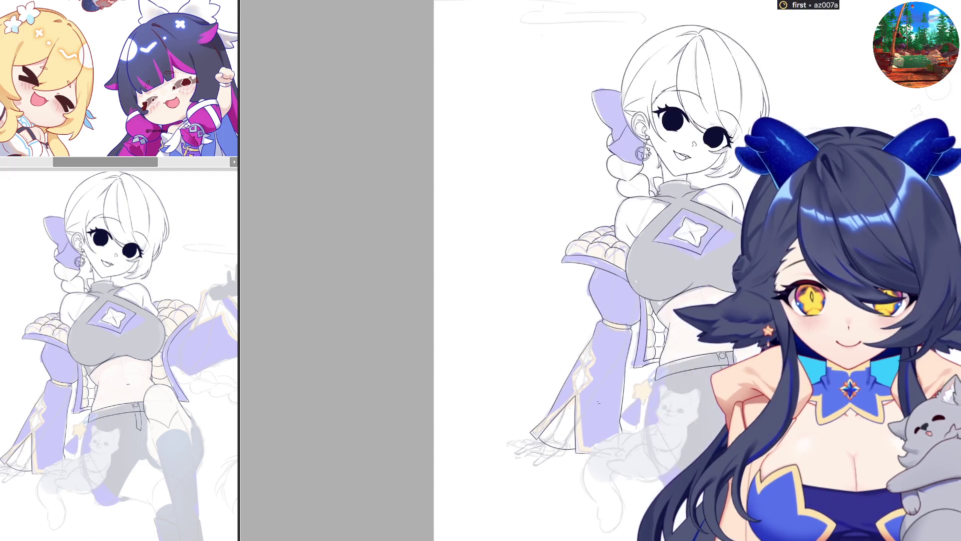
scroll(526, 271, "up", 5)
scroll(526, 270, "down", 2)
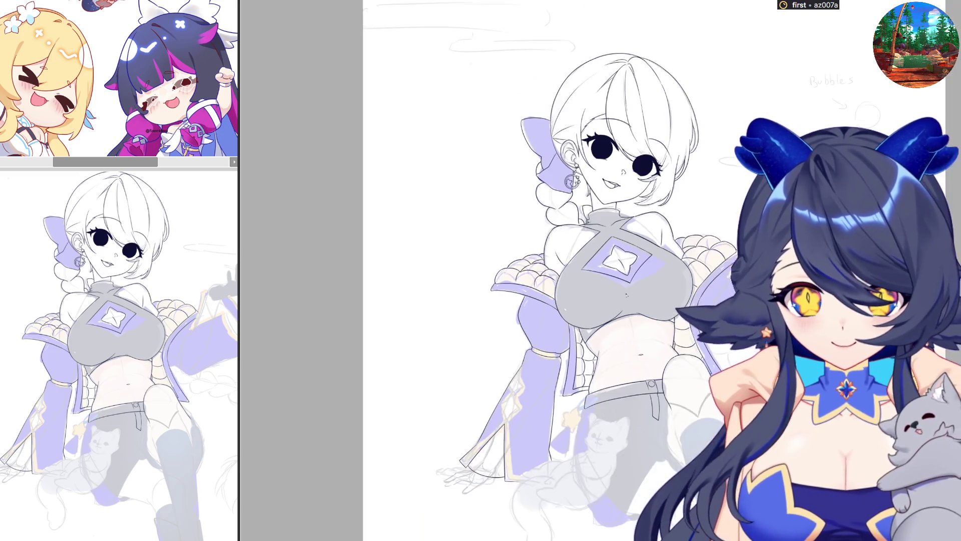
scroll(601, 271, "down", 1)
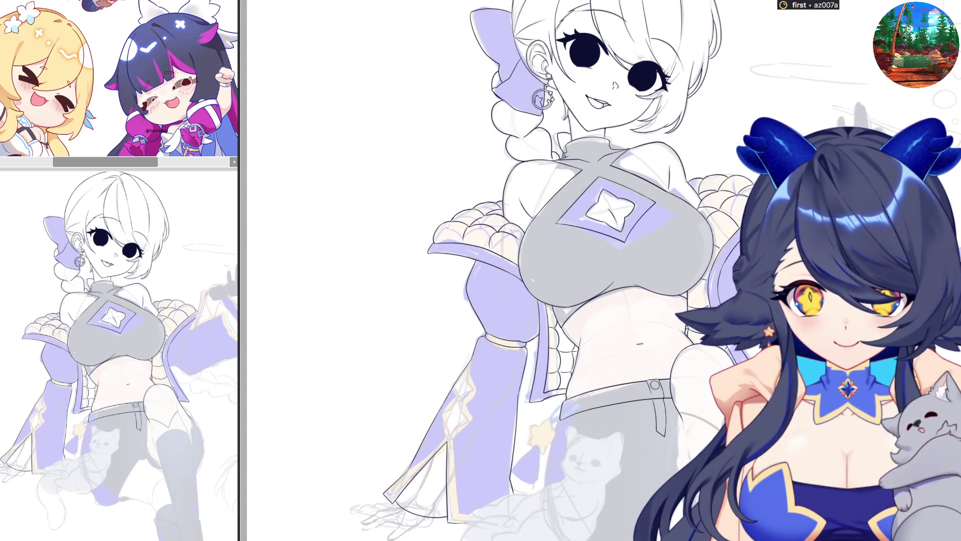
scroll(615, 266, "down", 2)
scroll(583, 500, "up", 3)
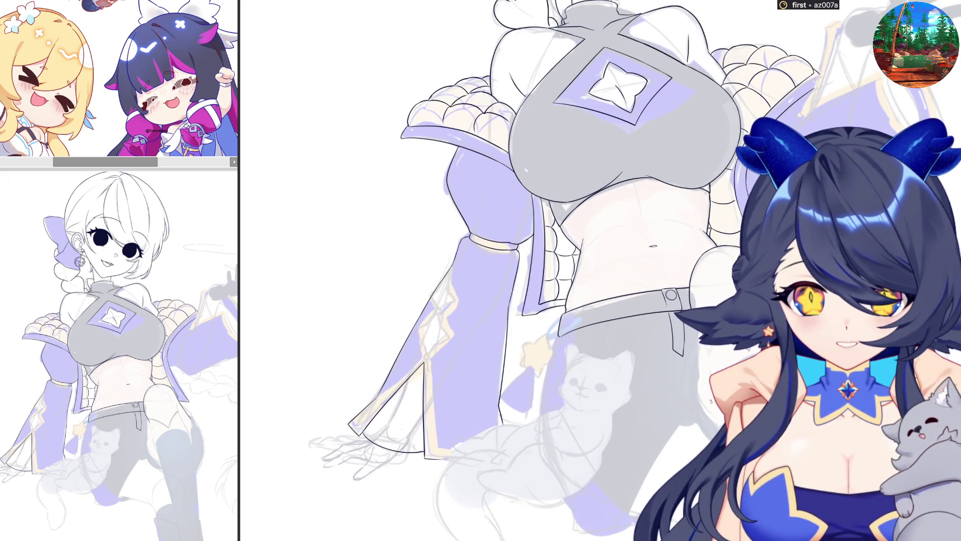
scroll(659, 362, "up", 1)
scroll(659, 362, "up", 1)
scroll(659, 362, "up", 2)
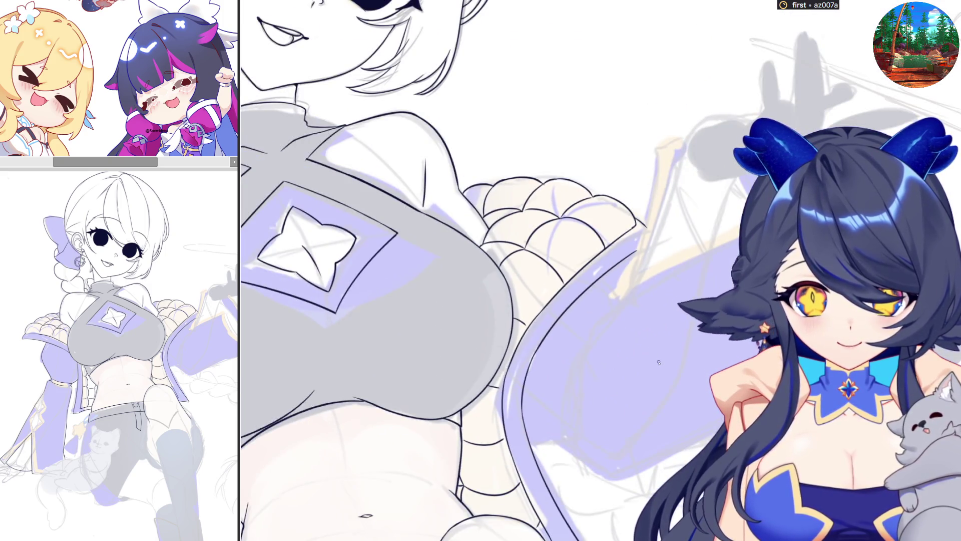
scroll(659, 362, "down", 2)
scroll(658, 362, "down", 1)
scroll(578, 414, "up", 2)
scroll(577, 413, "up", 2)
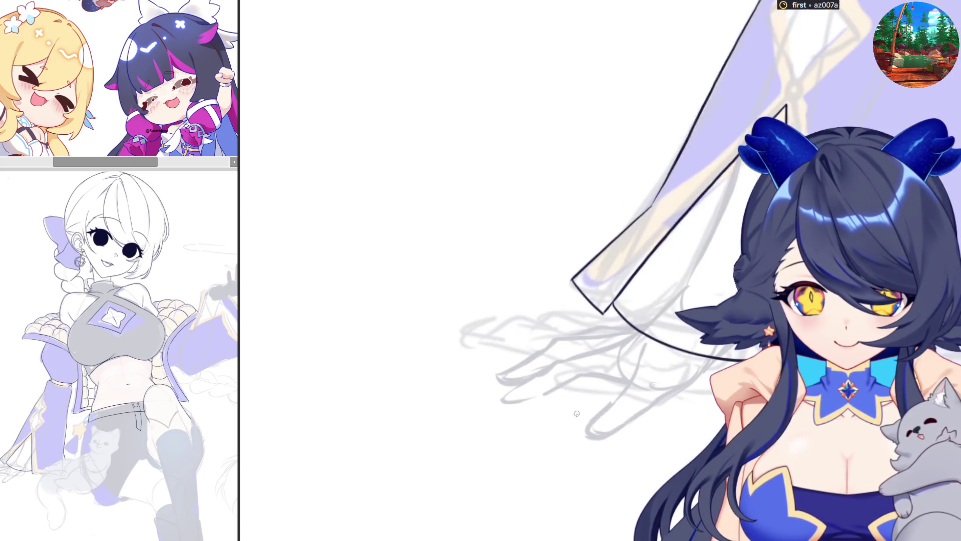
- In the mirrored view, ink the hand and finger outlines below the sleeve, checking the whole drawing, then flip back
key("h")
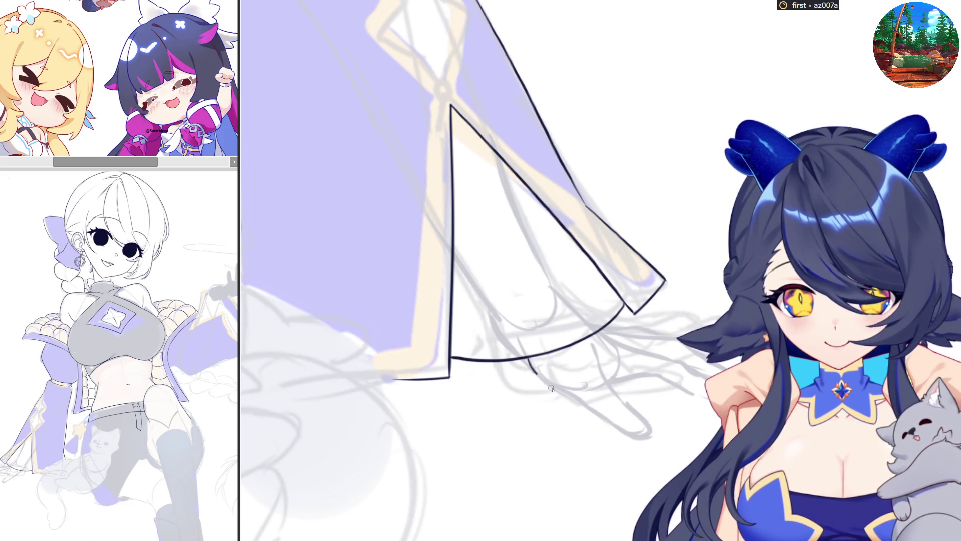
mouse_move(528, 360)
left_mouse_down()
mouse_move(619, 429)
mouse_move(650, 424)
left_mouse_up()
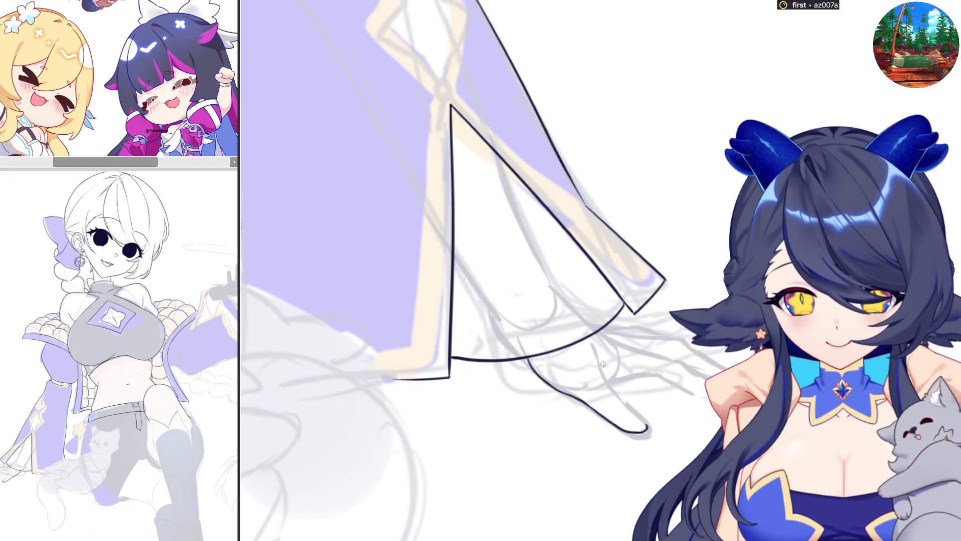
mouse_move(598, 349)
left_mouse_down()
mouse_move(610, 387)
mouse_move(635, 417)
left_mouse_up()
left_click_drag(607, 379, 697, 386)
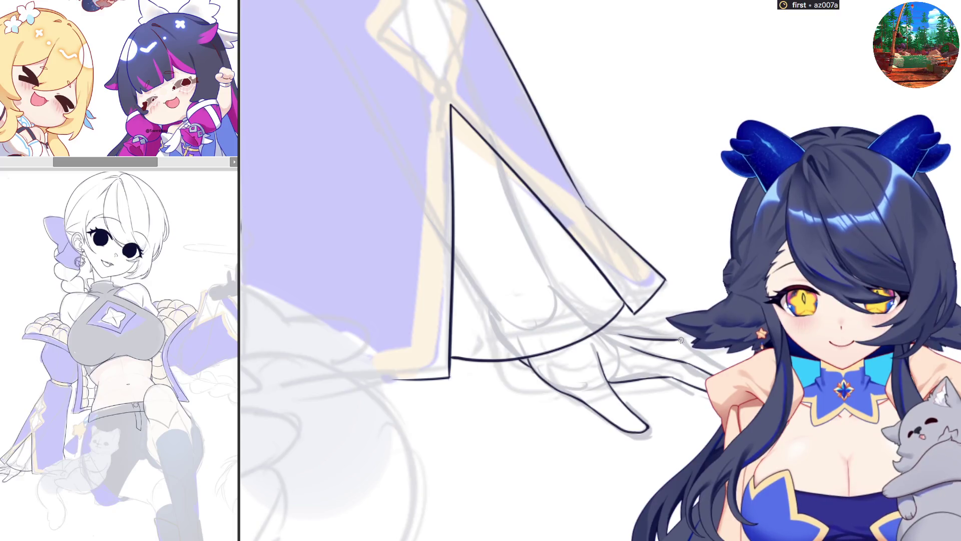
key("ctrl+0")
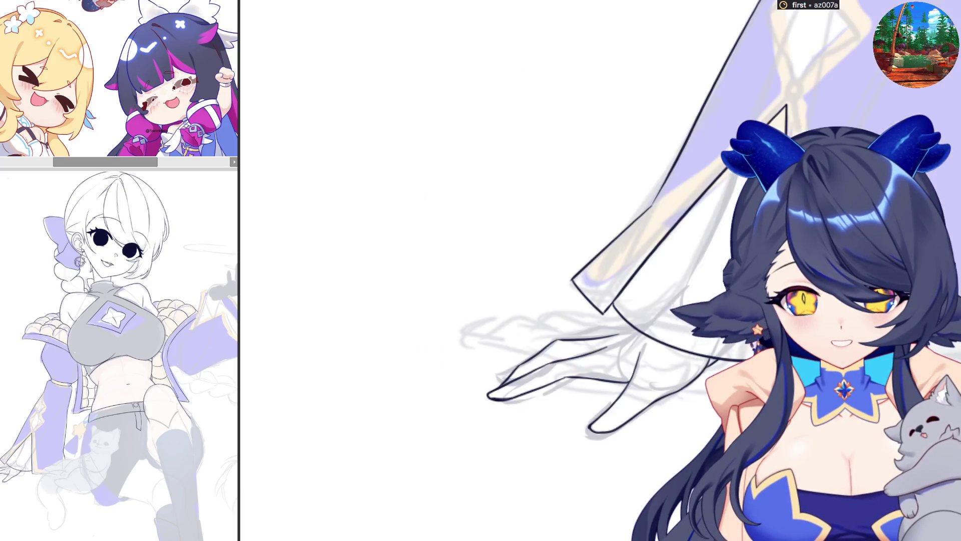
key("ctrl+z")
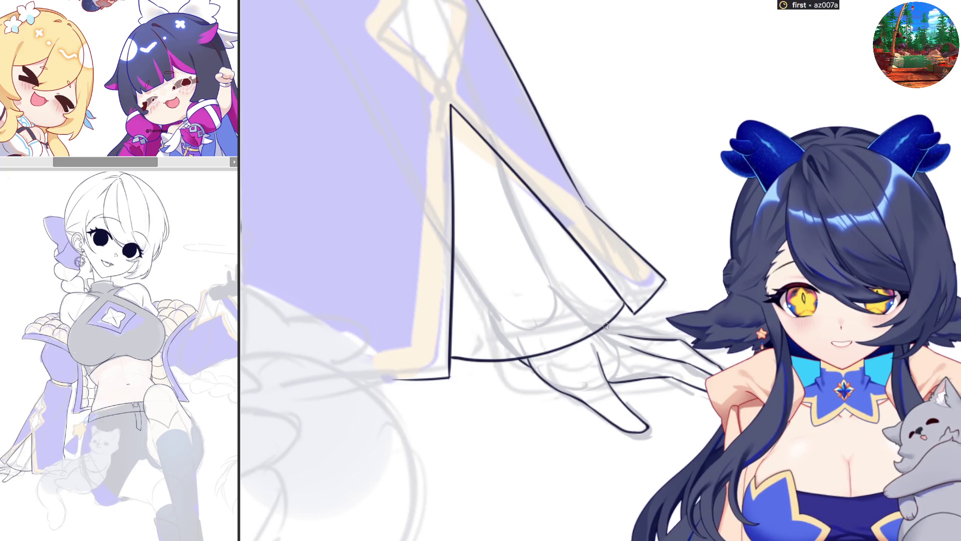
left_click_drag(605, 328, 650, 331)
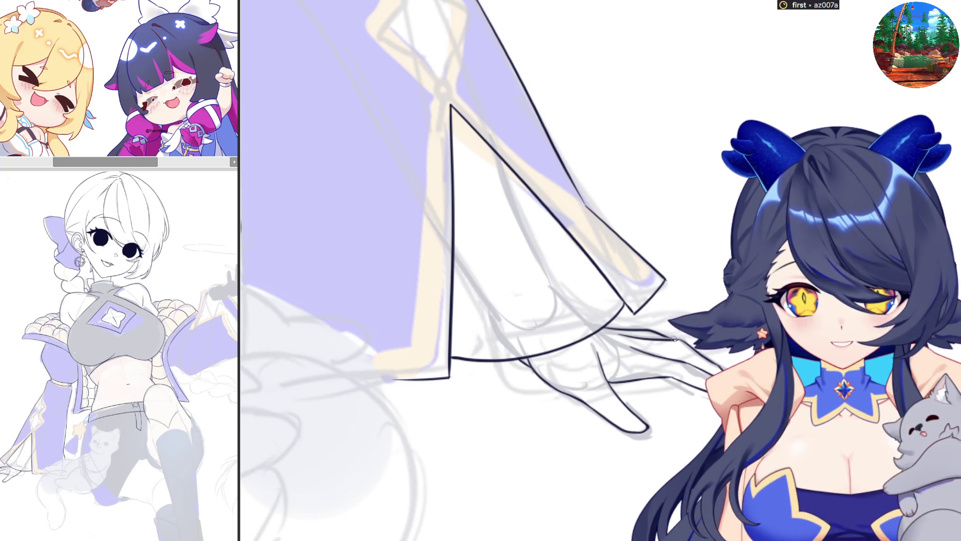
key("m")
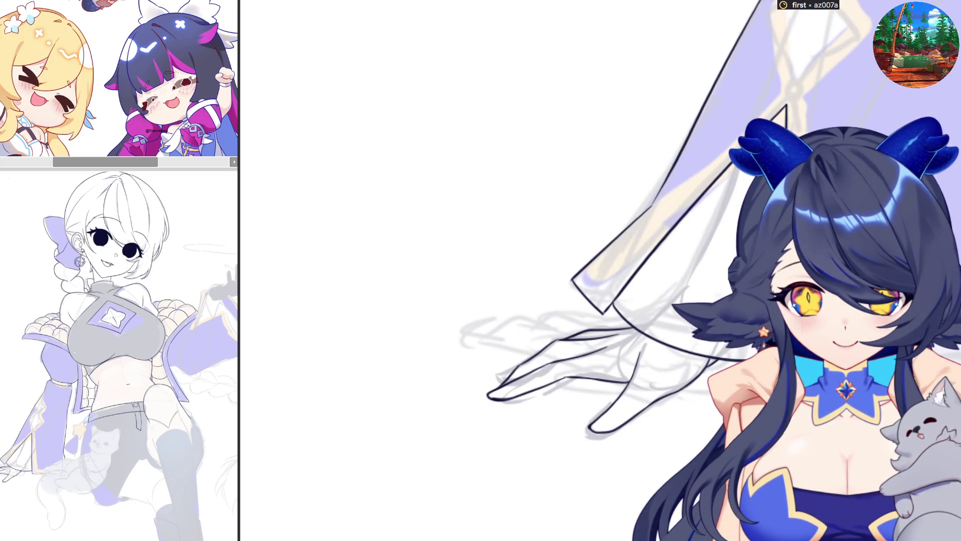
scroll(602, 270, "down", 2)
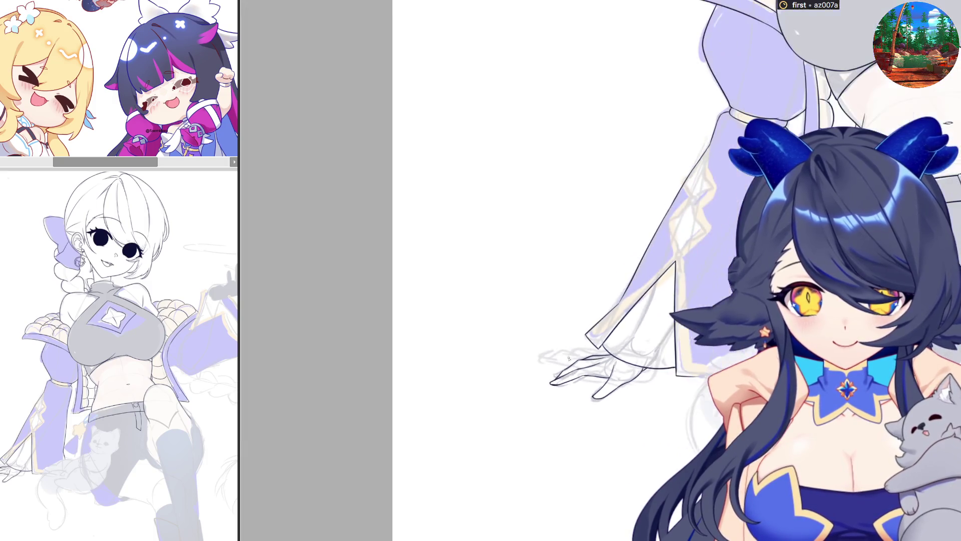
scroll(601, 271, "down", 1)
scroll(692, 402, "down", 2)
scroll(601, 270, "down", 1)
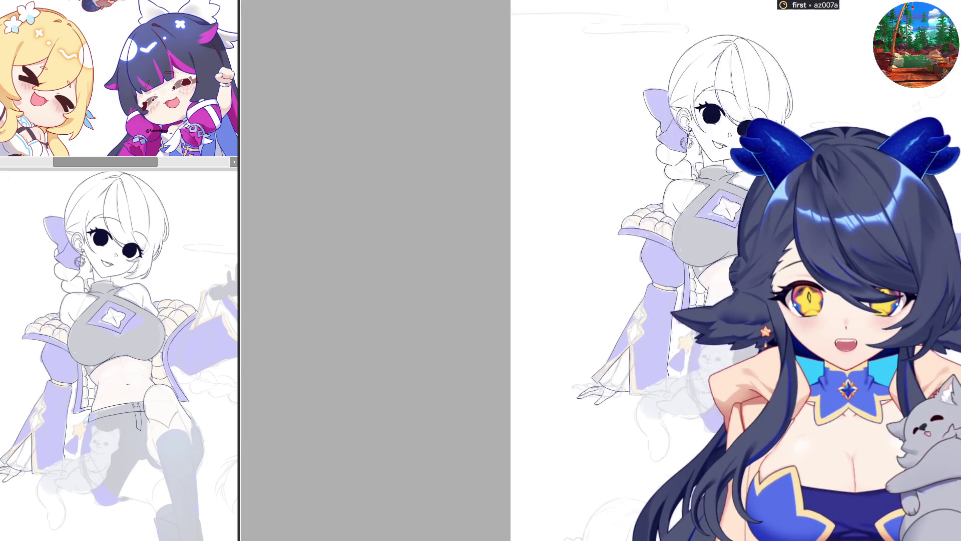
scroll(601, 270, "up", 3)
scroll(601, 271, "down", 1)
scroll(601, 270, "up", 2)
scroll(601, 271, "down", 1)
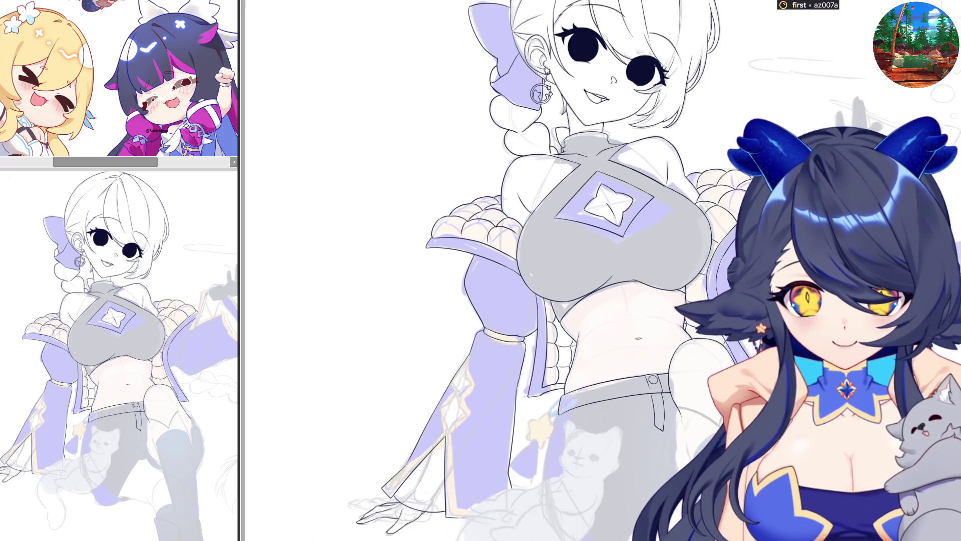
scroll(601, 271, "up", 1)
scroll(602, 270, "up", 1)
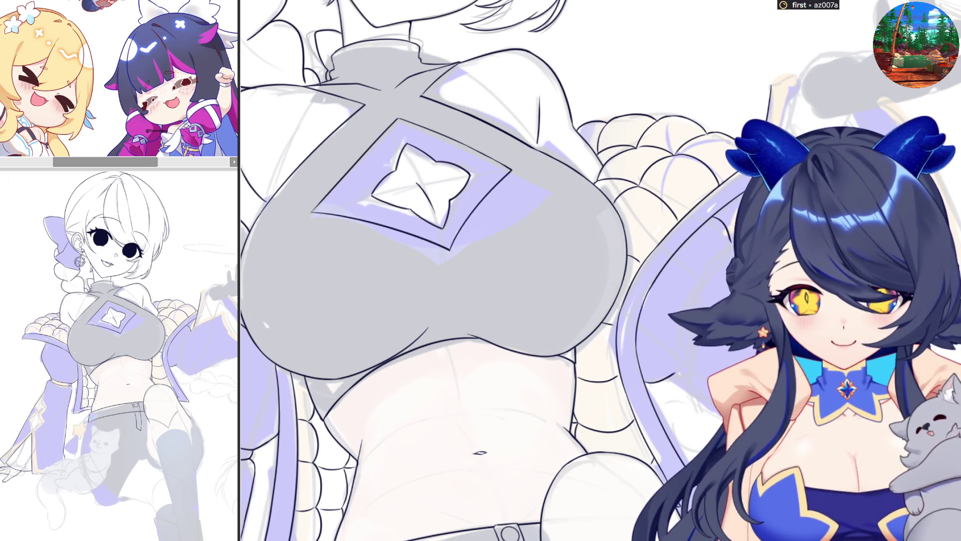
scroll(482, 270, "up", 3)
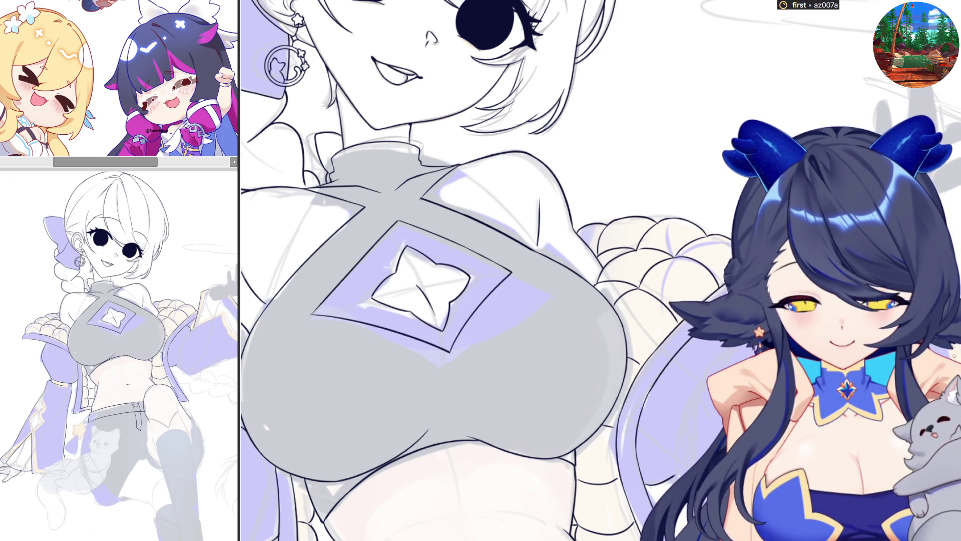
- Ink the sleeve's left edge and a line inside the cuff, then hide the flat colour fills
left_click_drag(450, 270, 714, 271)
mouse_move(348, 204)
left_mouse_down()
mouse_move(259, 359)
mouse_move(436, 251)
left_mouse_up()
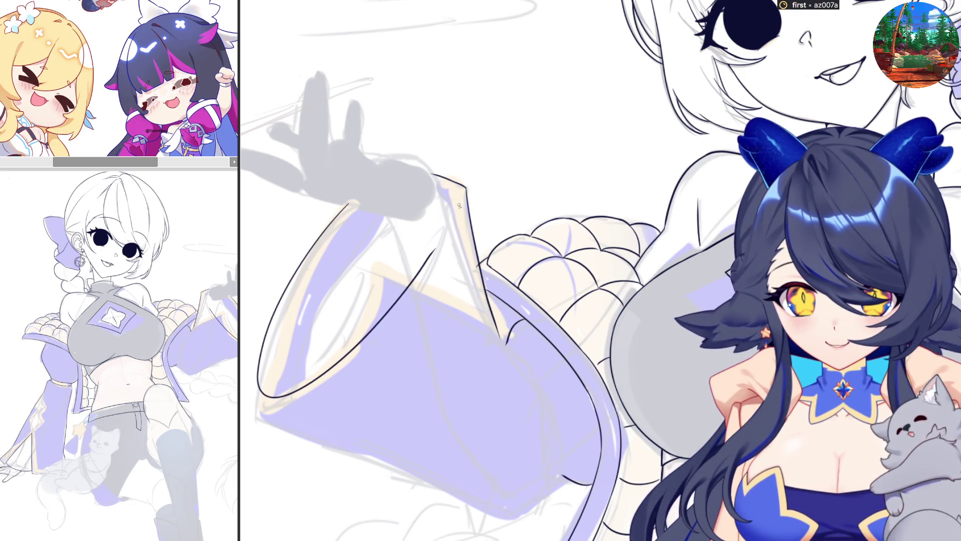
left_click_drag(460, 205, 205, 204)
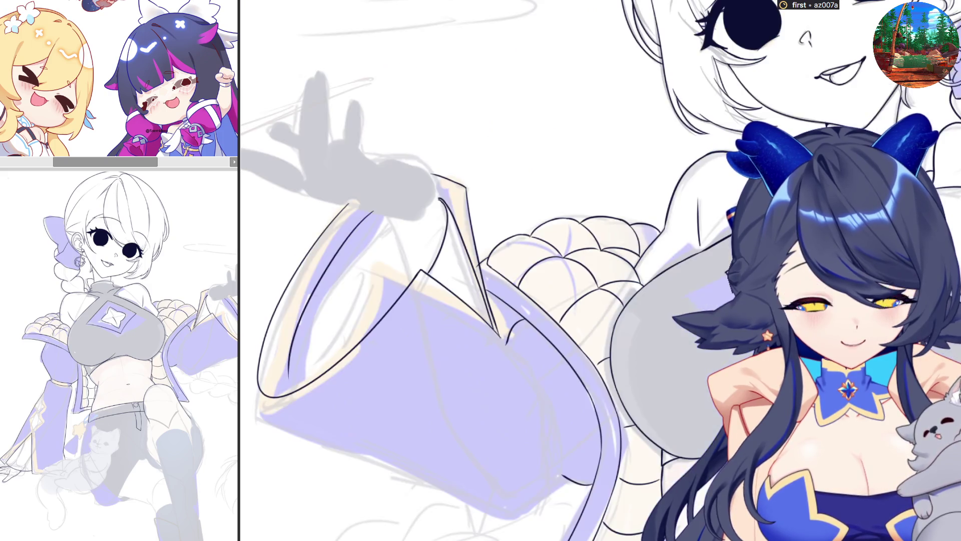
left_click_drag(279, 378, 368, 208)
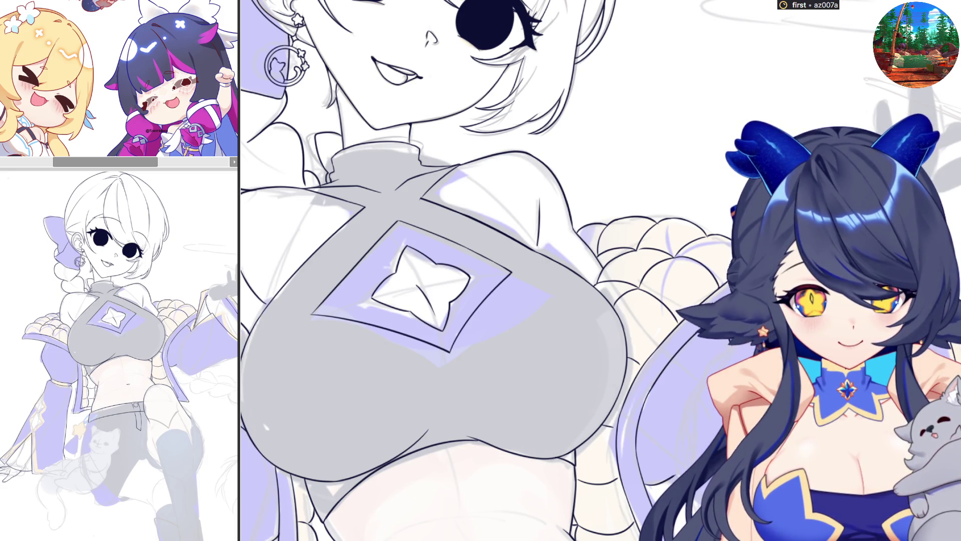
scroll(480, 271, "left", 5)
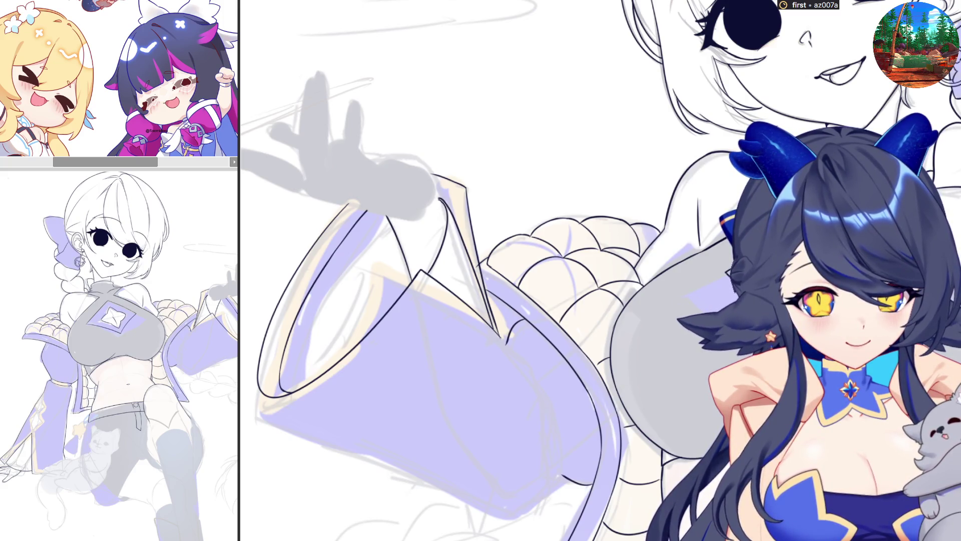
key("Delete")
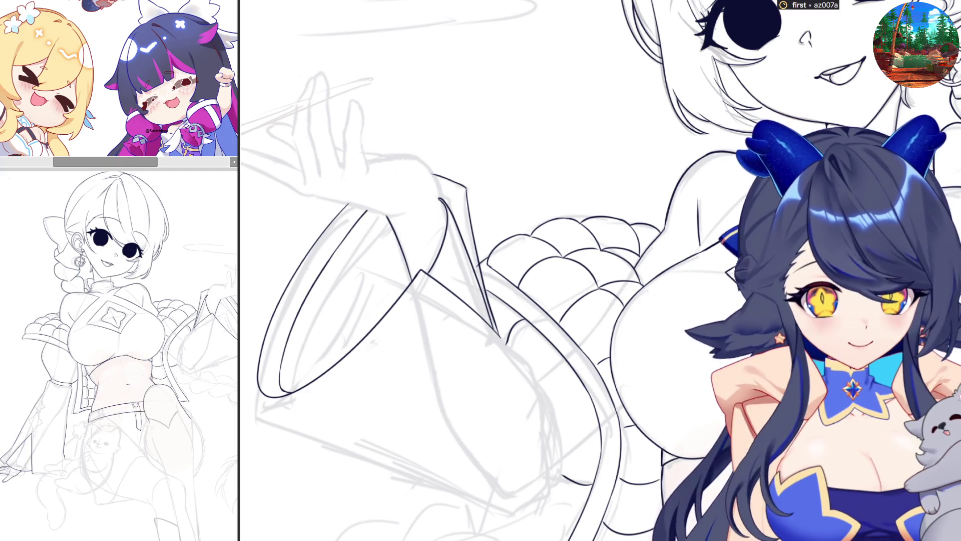
scroll(481, 270, "left", 5)
scroll(545, 291, "down", 1)
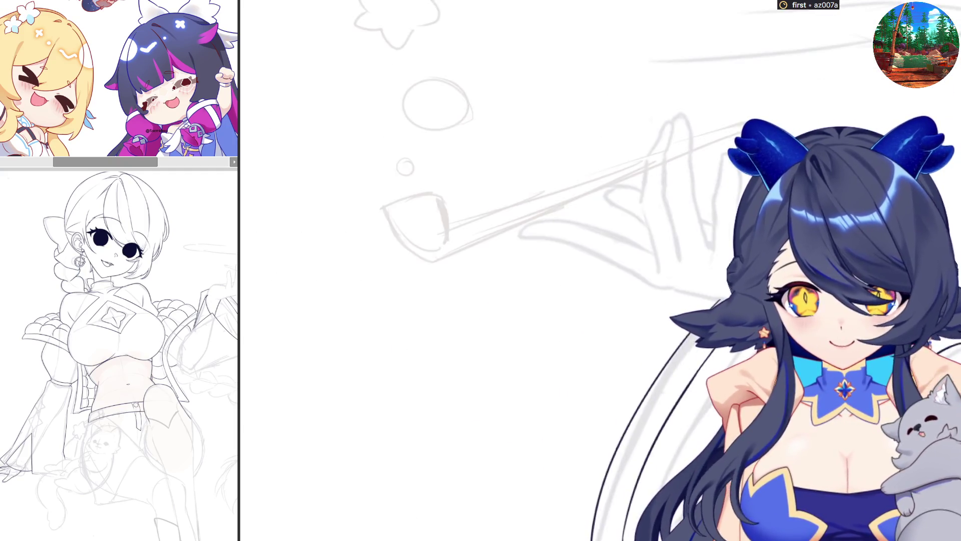
scroll(545, 291, "up", 3)
scroll(545, 292, "down", 3)
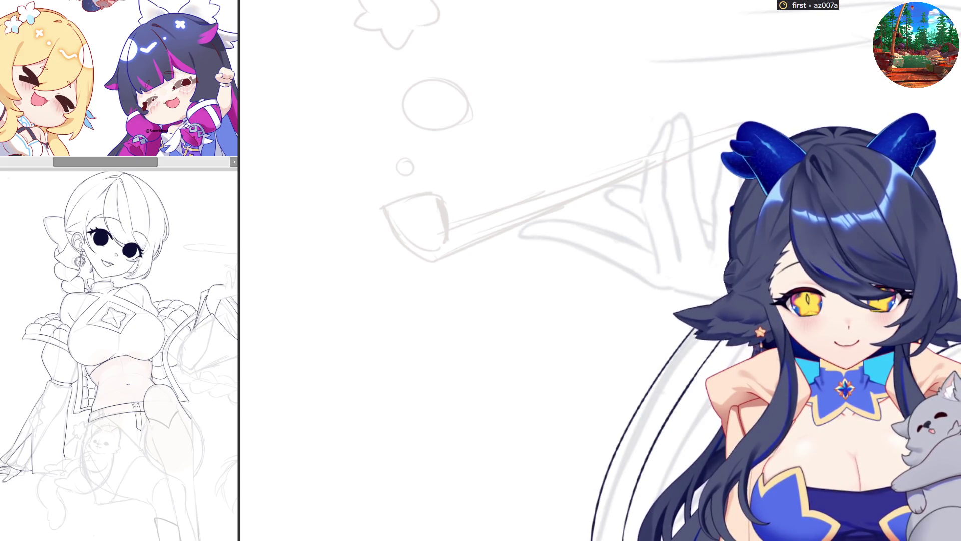
- Check the drawing mirrored and back, then ink the first upright finger of the pipe hand
key("ctrl+Tab")
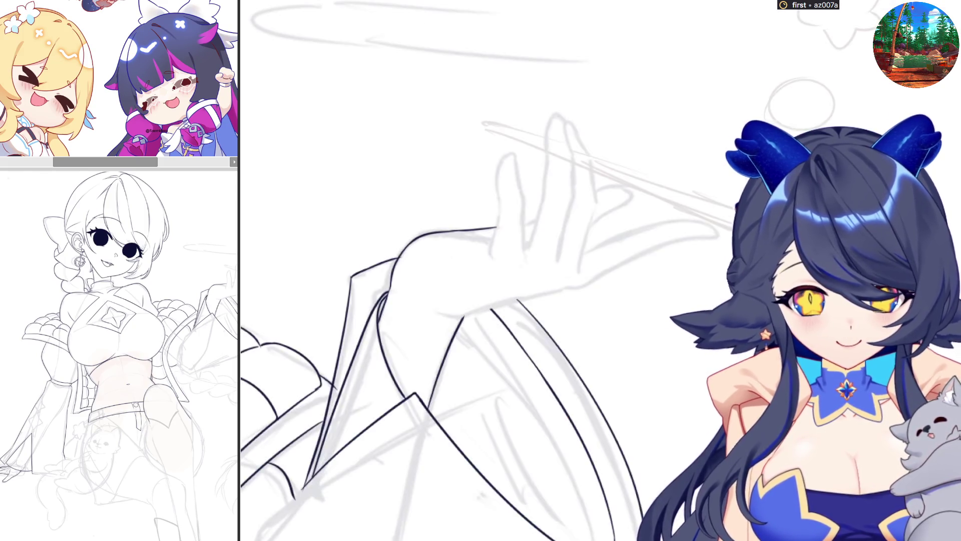
key("ctrl+Tab")
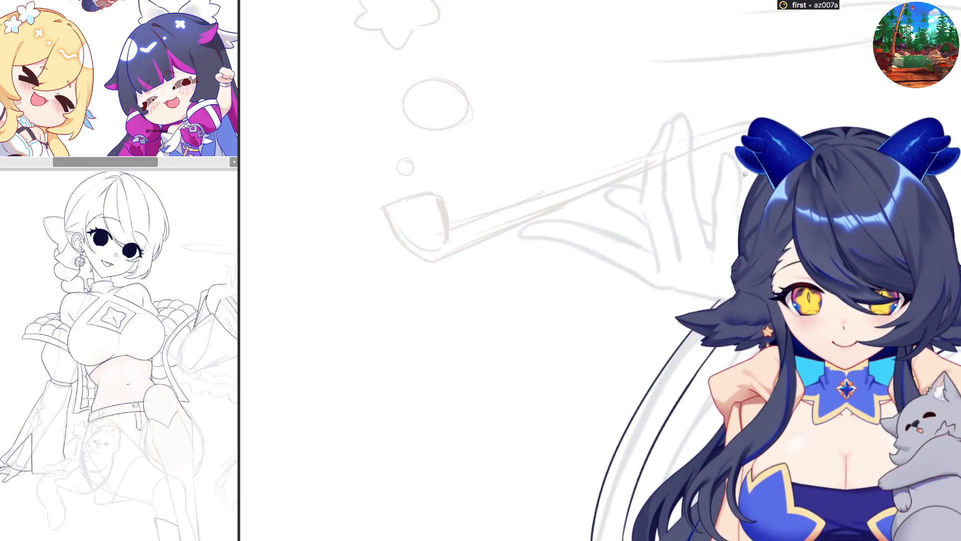
left_click_drag(719, 161, 714, 216)
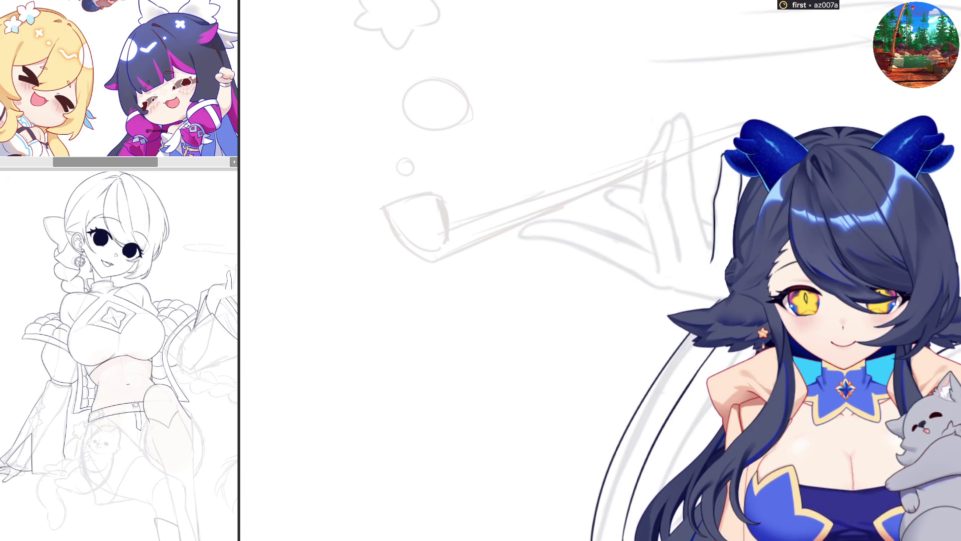
scroll(541, 214, "left", 5)
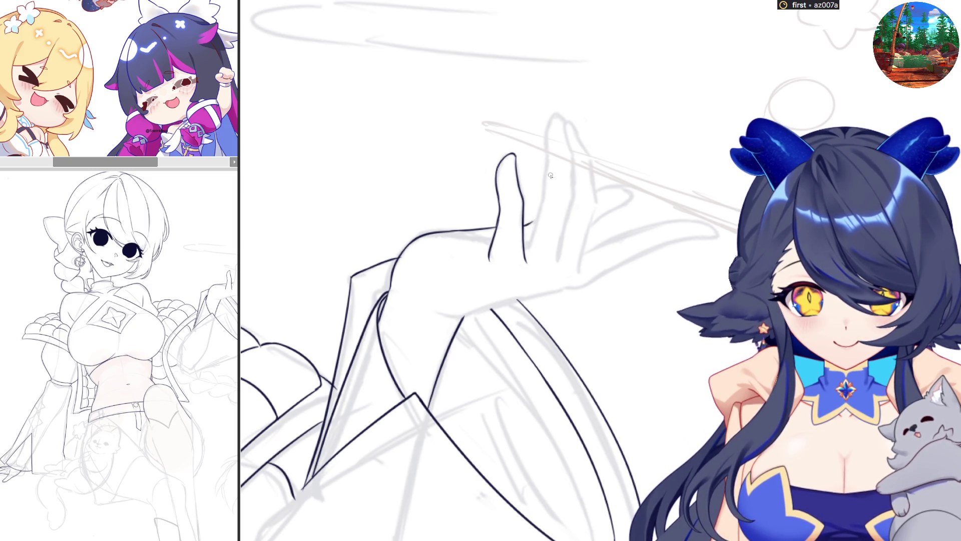
scroll(550, 174, "right", 5)
- Ink the outlines of each finger on the pipe hand, redrawing the first as a longer line
mouse_move(639, 201)
left_mouse_down()
mouse_move(661, 133)
mouse_move(661, 159)
left_mouse_up()
key("ctrl+z")
left_click_drag(674, 114, 678, 267)
left_click_drag(640, 197, 657, 277)
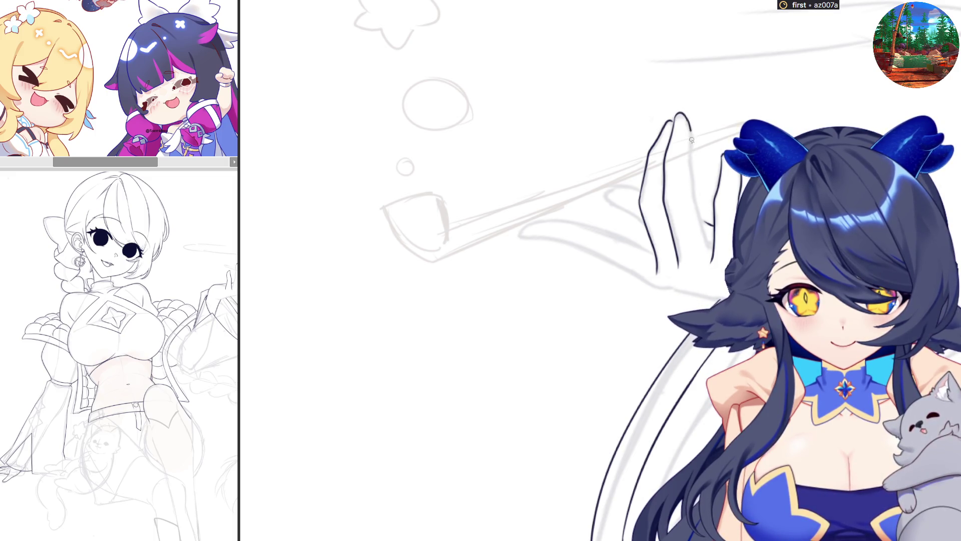
mouse_move(691, 142)
left_mouse_down()
mouse_move(691, 210)
mouse_move(704, 248)
left_mouse_up()
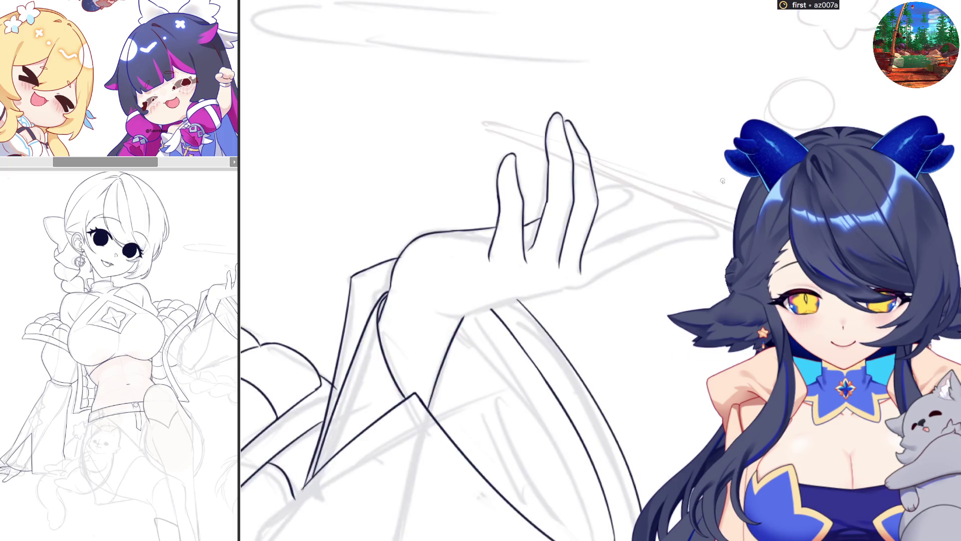
left_click_drag(597, 189, 634, 196)
left_click_drag(592, 227, 635, 196)
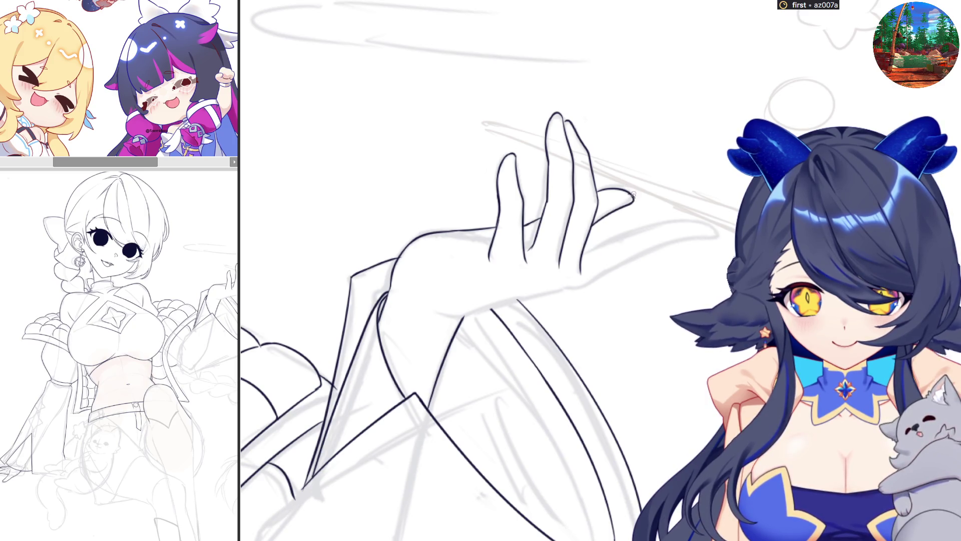
- Ink the hand's lower edge, then try its top edge in the mirrored view and undo the bad stroke
left_click_drag(584, 249, 707, 250)
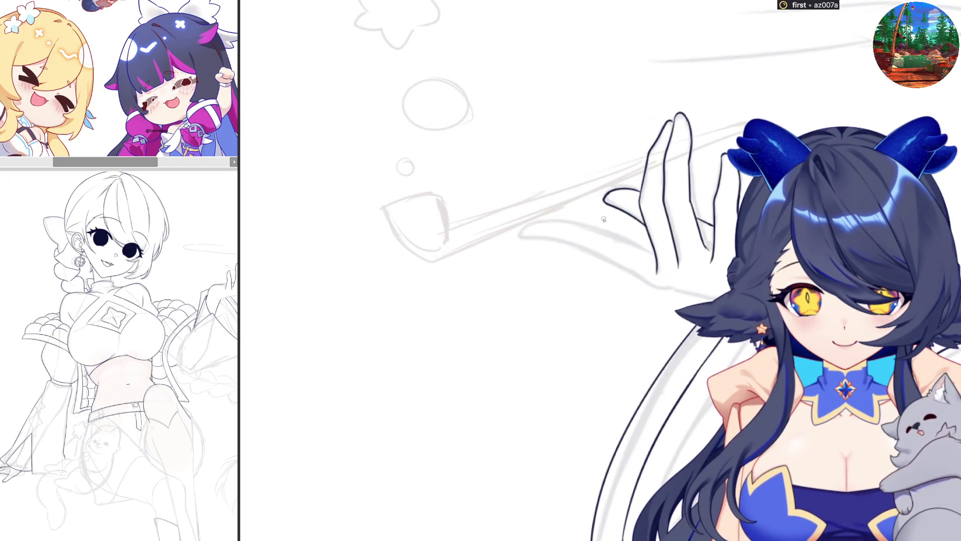
left_click_drag(521, 235, 725, 299)
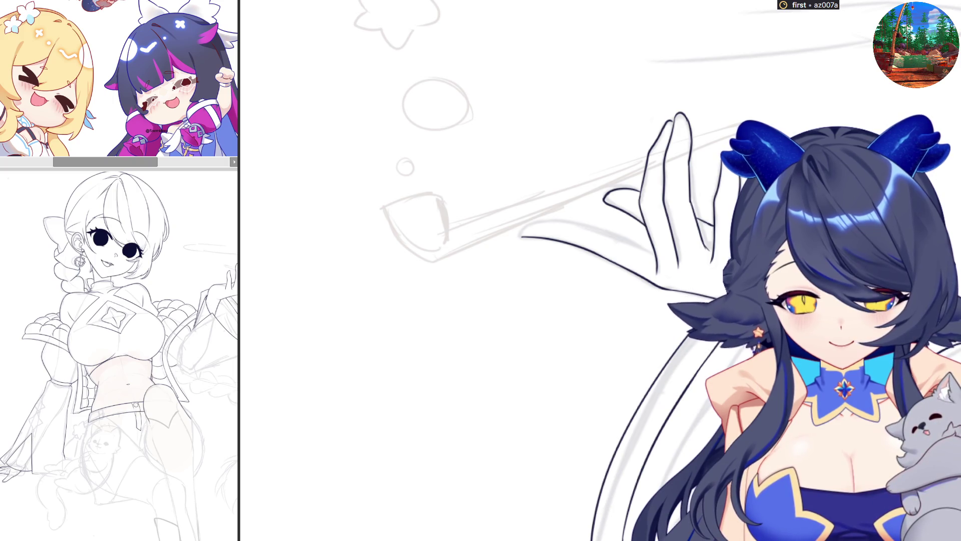
scroll(408, 242, "up", 3)
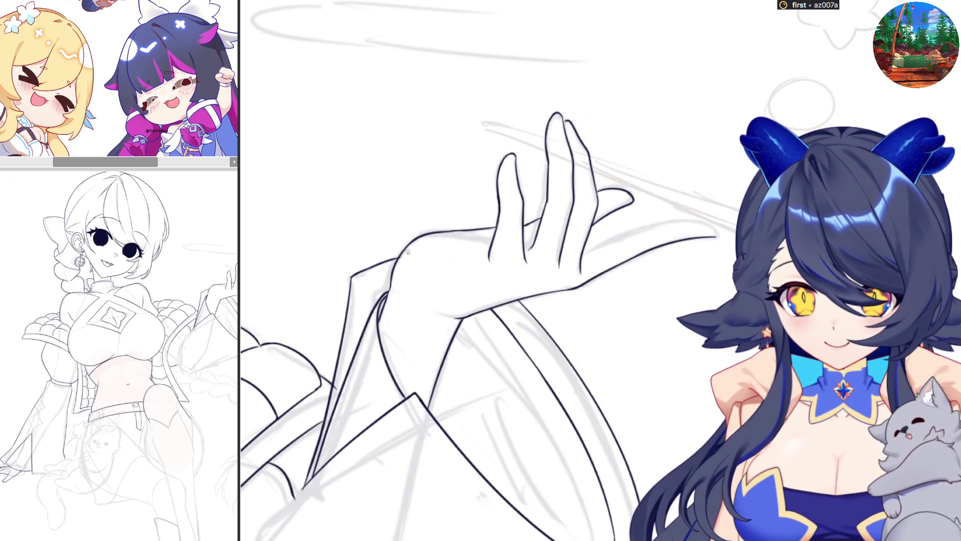
scroll(456, 231, "down", 3)
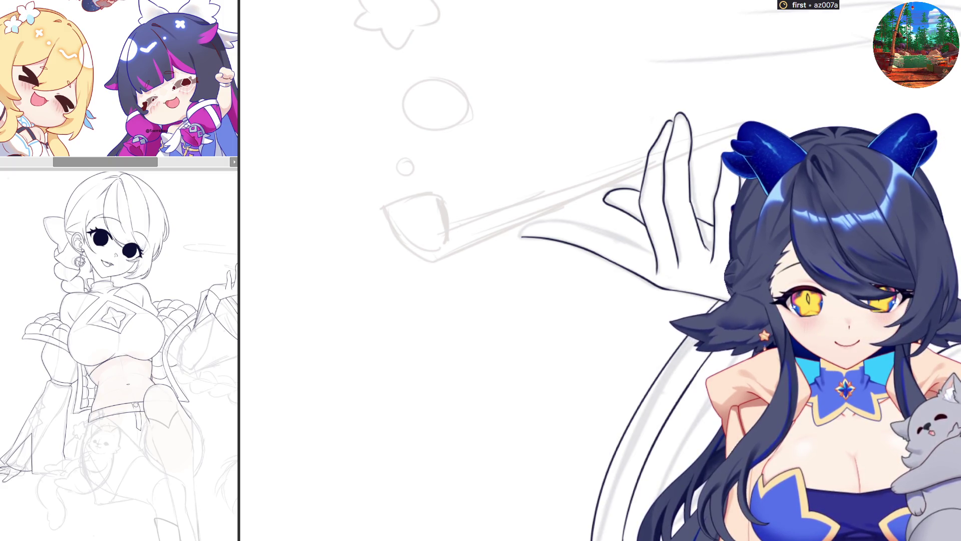
key("m")
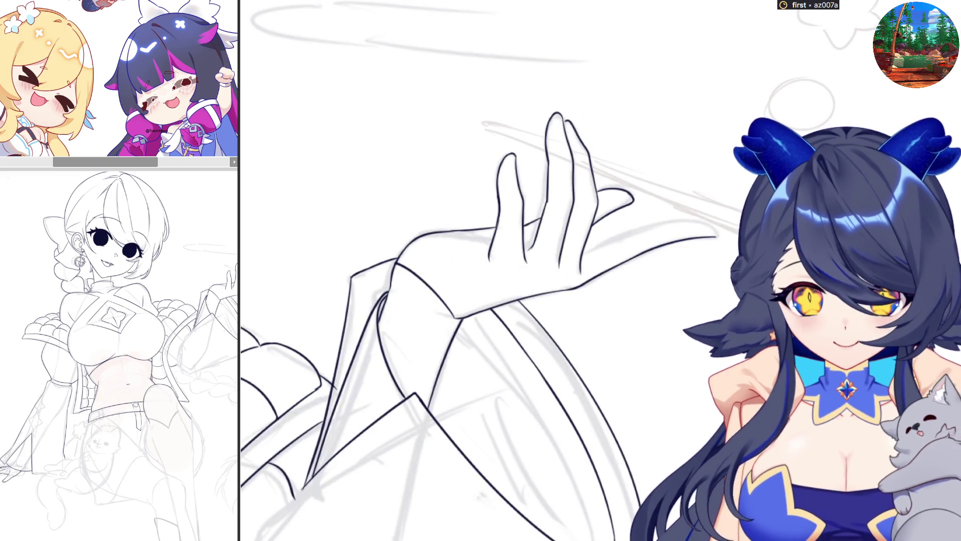
mouse_move(604, 245)
left_mouse_down()
mouse_move(693, 221)
mouse_move(583, 257)
mouse_move(699, 224)
left_mouse_up()
key("ctrl+z")
key("ctrl+z")
key("ctrl+z")
- Redraw the hand's upper edge out to the palm's end, nudge it with transform, and return to the unmirrored view
left_click_drag(583, 257, 691, 222)
key("ctrl+z")
mouse_move(583, 258)
left_mouse_down()
mouse_move(631, 235)
mouse_move(710, 224)
left_mouse_up()
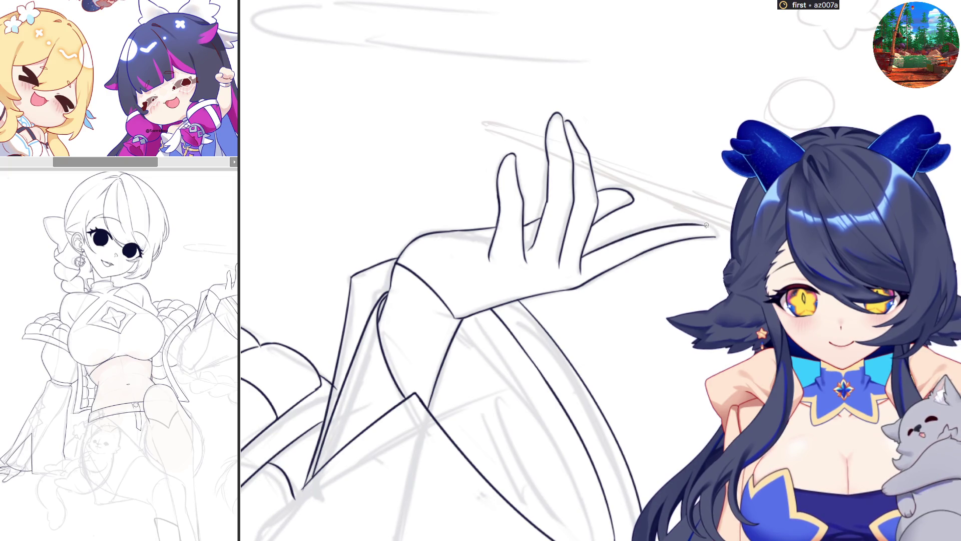
left_click_drag(592, 252, 718, 224)
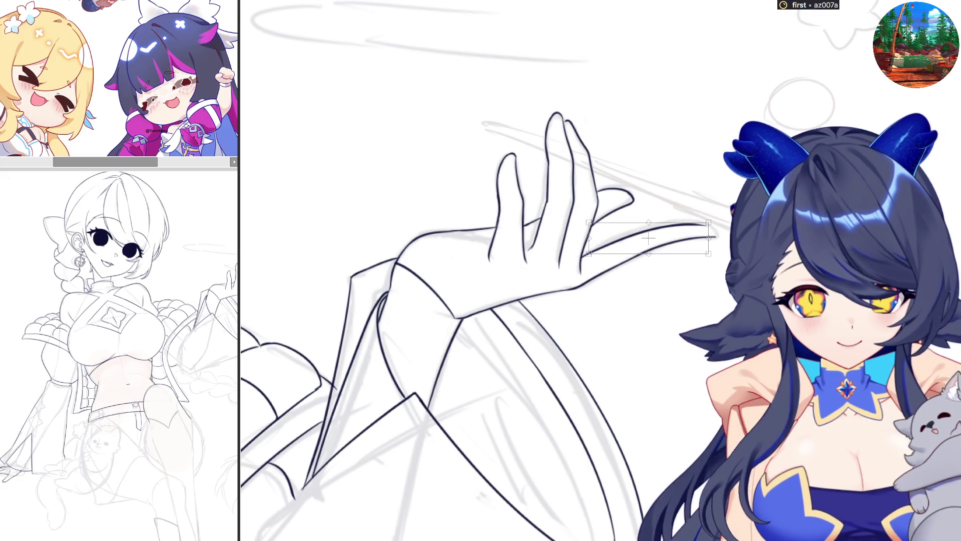
key("ctrl+t")
key("Return")
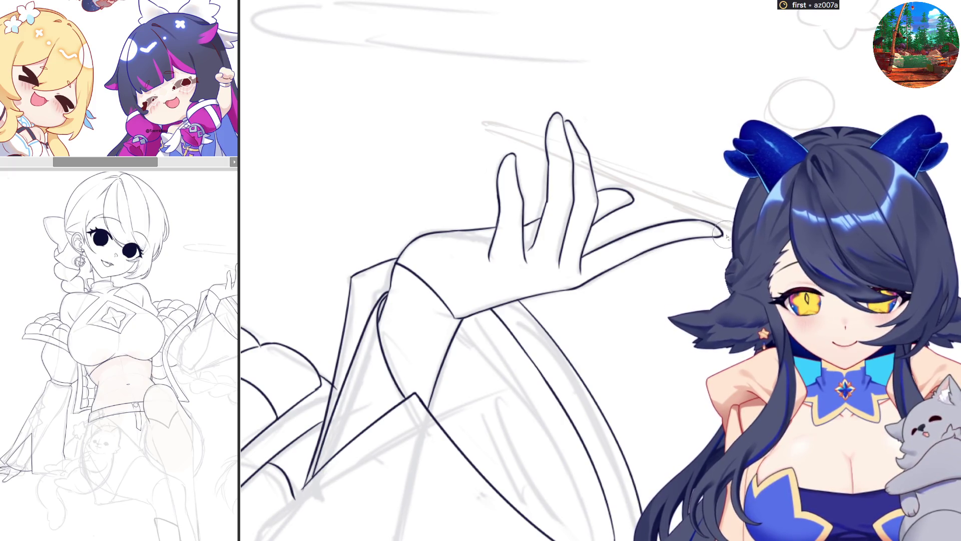
left_click_drag(720, 248, 355, 248)
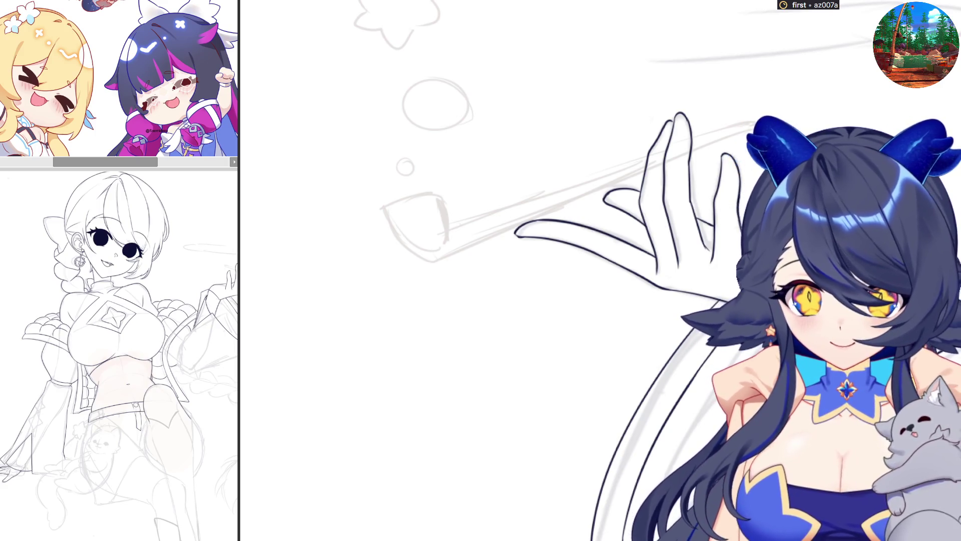
- Ink a second long dark line running parallel along the pipe's stem
left_click_drag(722, 146, 475, 239)
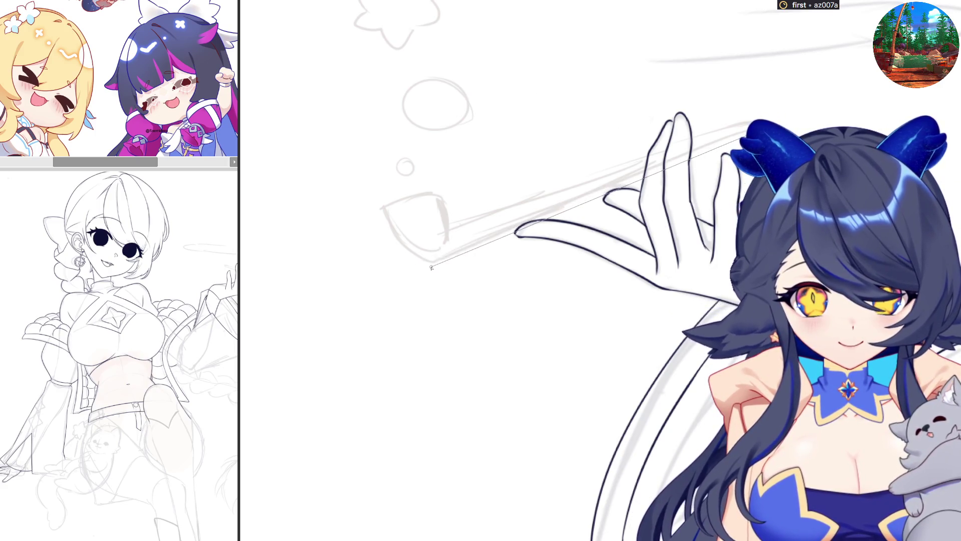
left_click_drag(740, 137, 422, 268)
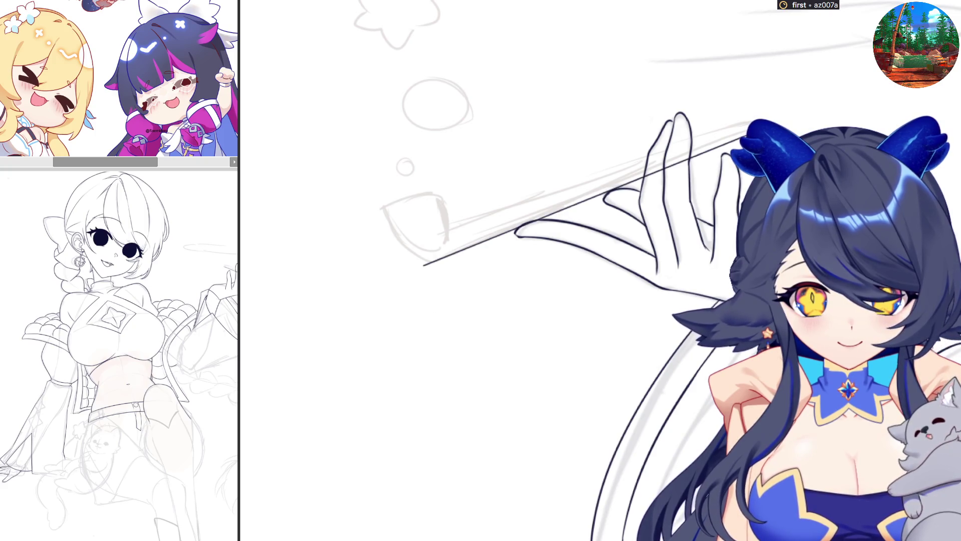
left_click_drag(721, 140, 446, 242)
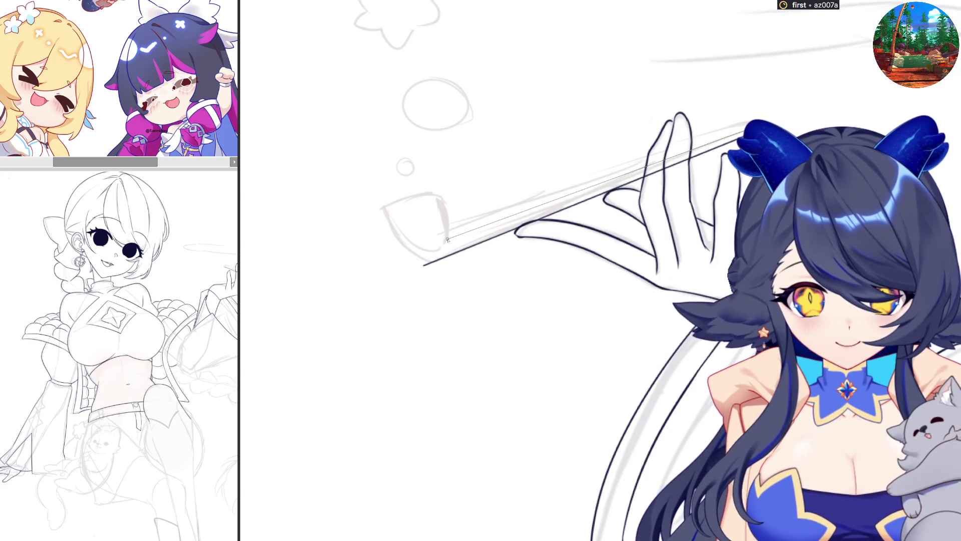
scroll(594, 130, "up", 2)
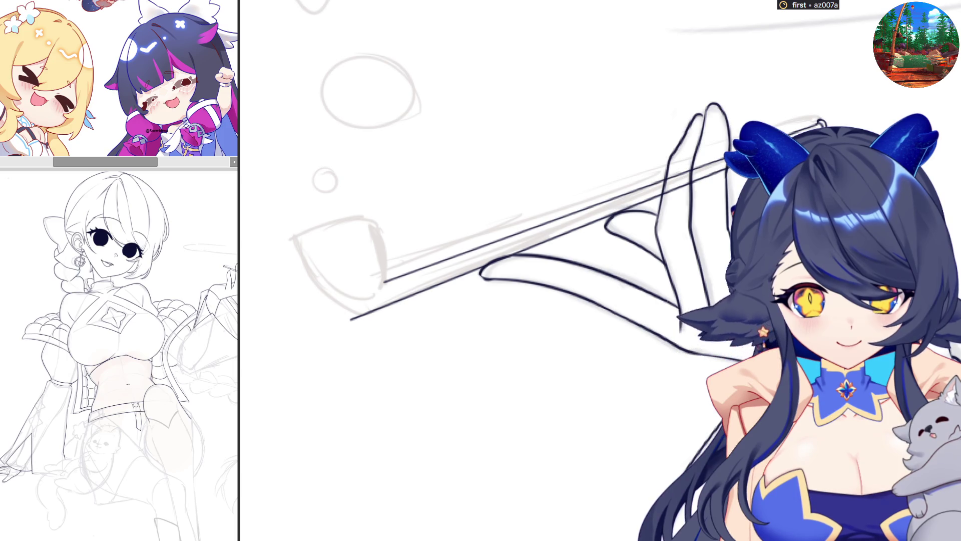
scroll(618, 248, "up", 3)
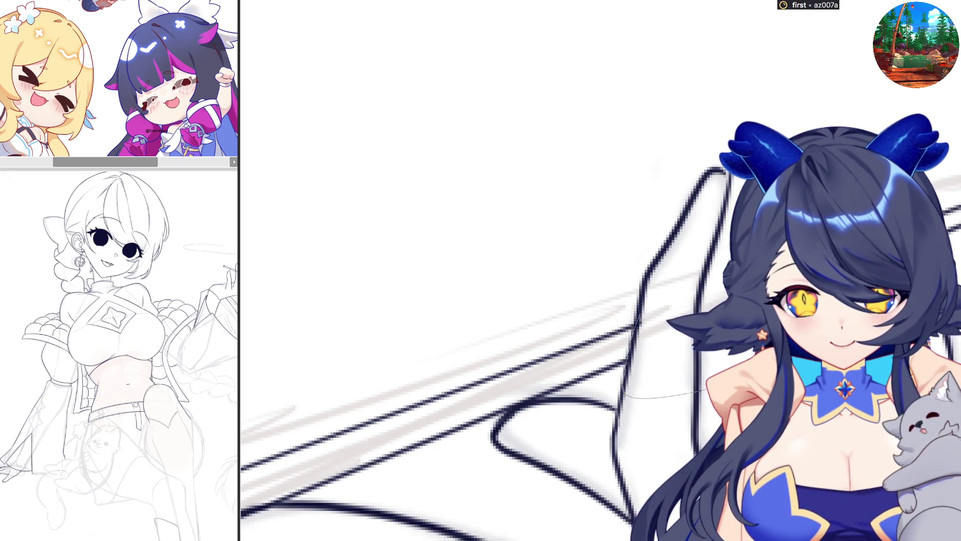
scroll(601, 270, "down", 3)
scroll(601, 270, "down", 3)
scroll(601, 271, "down", 3)
key("m")
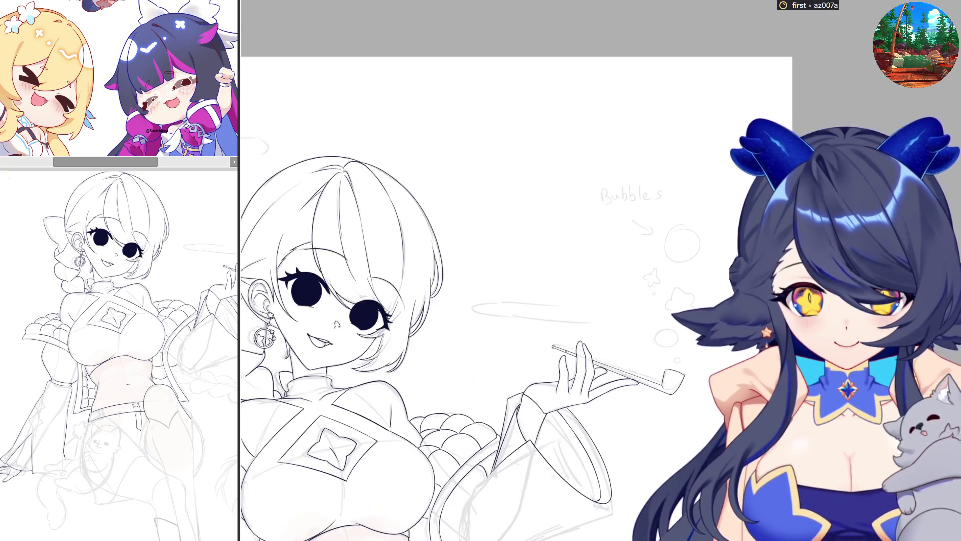
scroll(621, 415, "up", 3)
key("m")
scroll(621, 416, "down", 2)
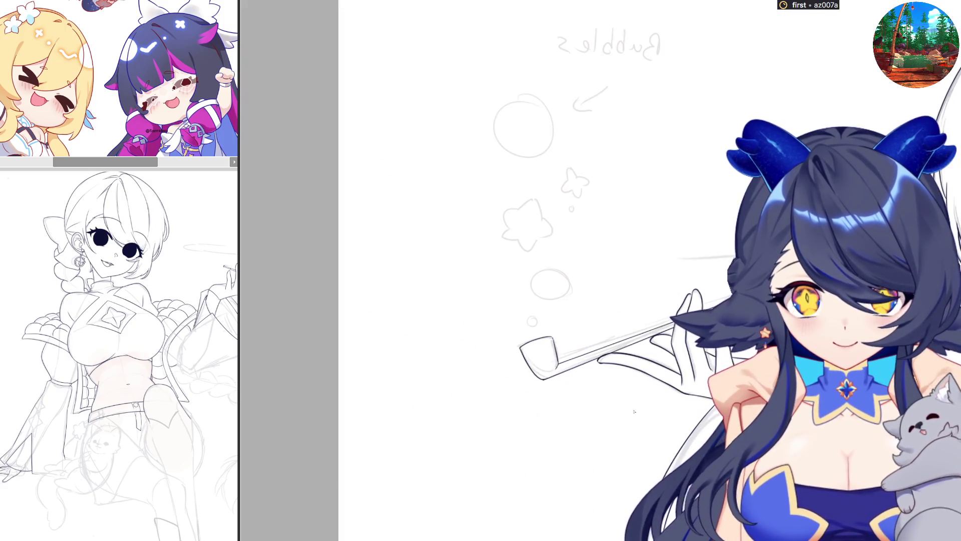
scroll(621, 416, "down", 2)
scroll(621, 415, "down", 2)
scroll(647, 422, "up", 3)
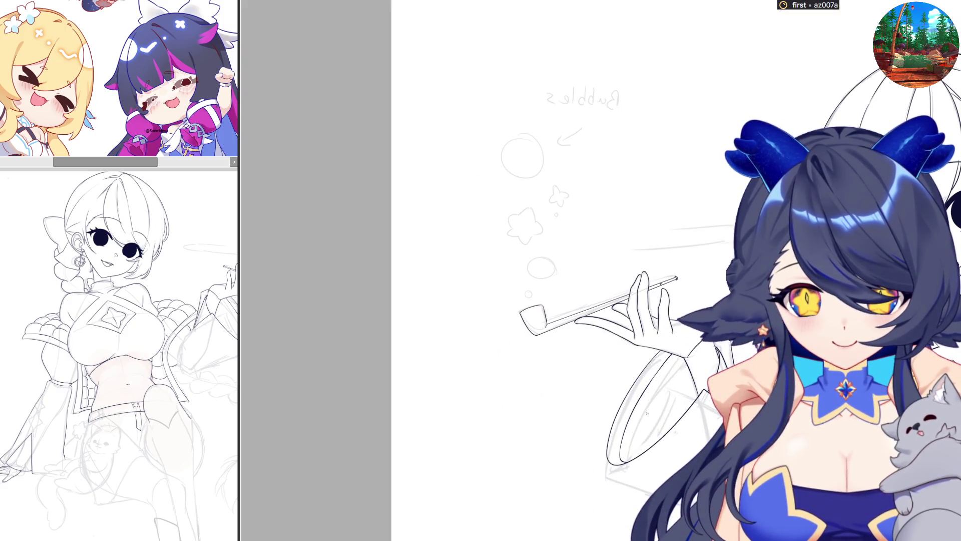
scroll(681, 319, "down", 2)
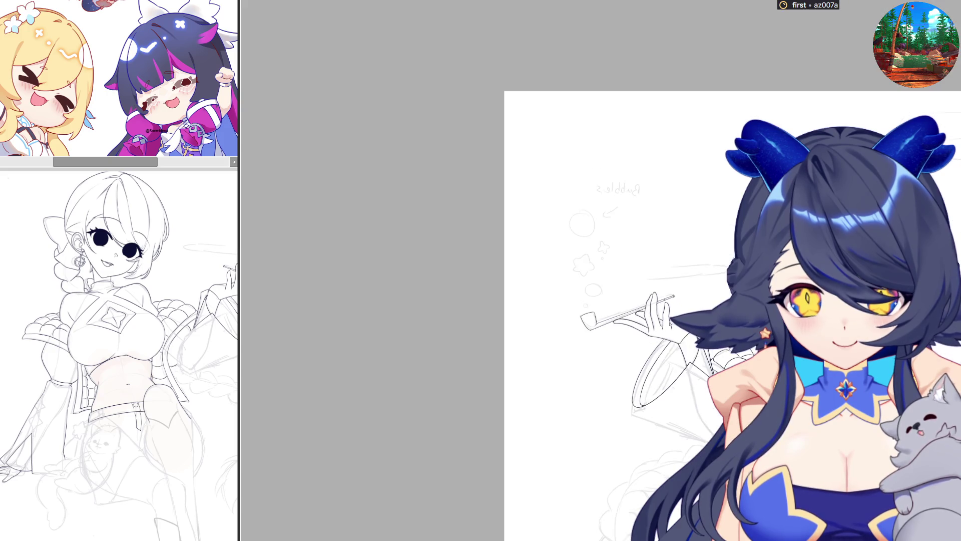
scroll(619, 322, "up", 1)
scroll(619, 322, "up", 1)
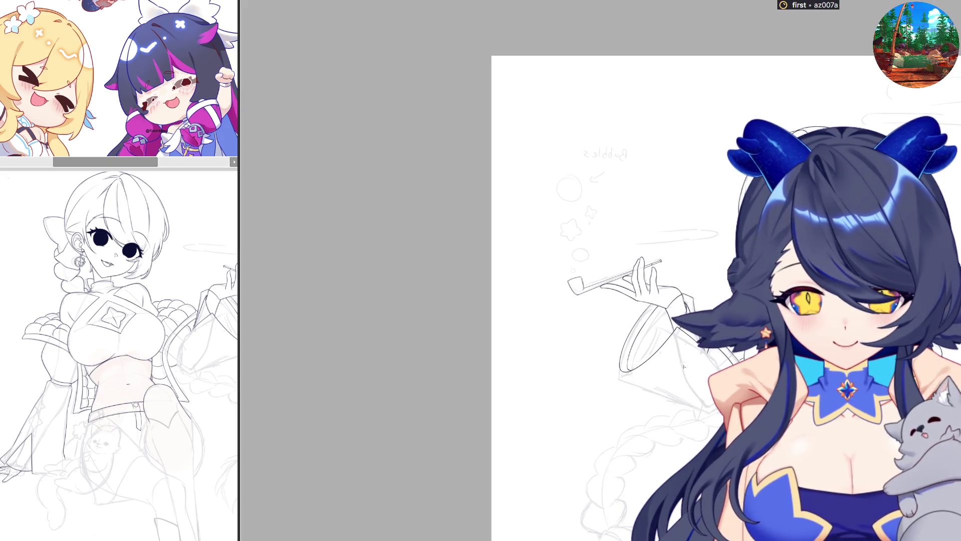
scroll(619, 322, "up", 2)
scroll(620, 322, "up", 2)
scroll(612, 315, "up", 2)
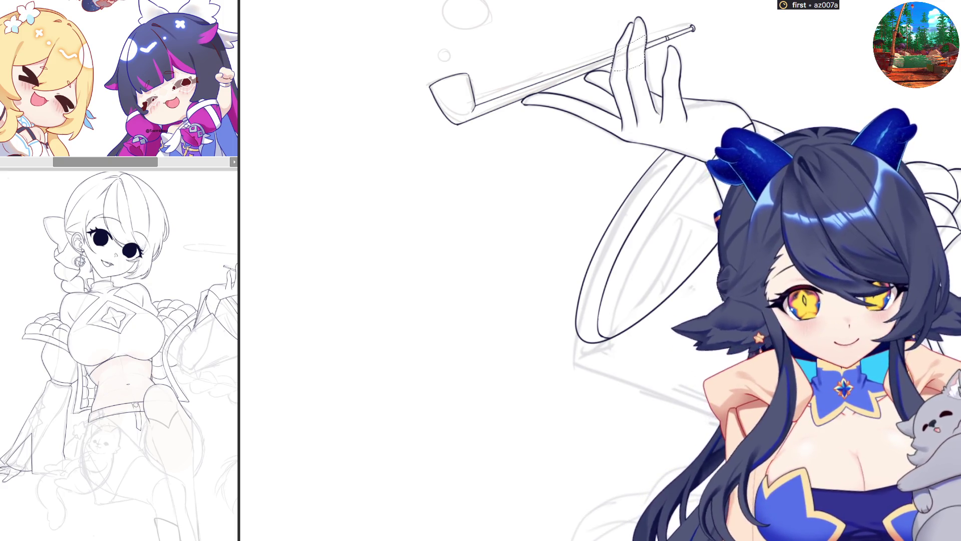
- Undo a short sleeve stroke and redraw it as one longer inked line along the sleeve
left_click_drag(597, 347, 644, 372)
key("ctrl+z")
left_click_drag(577, 342, 702, 395)
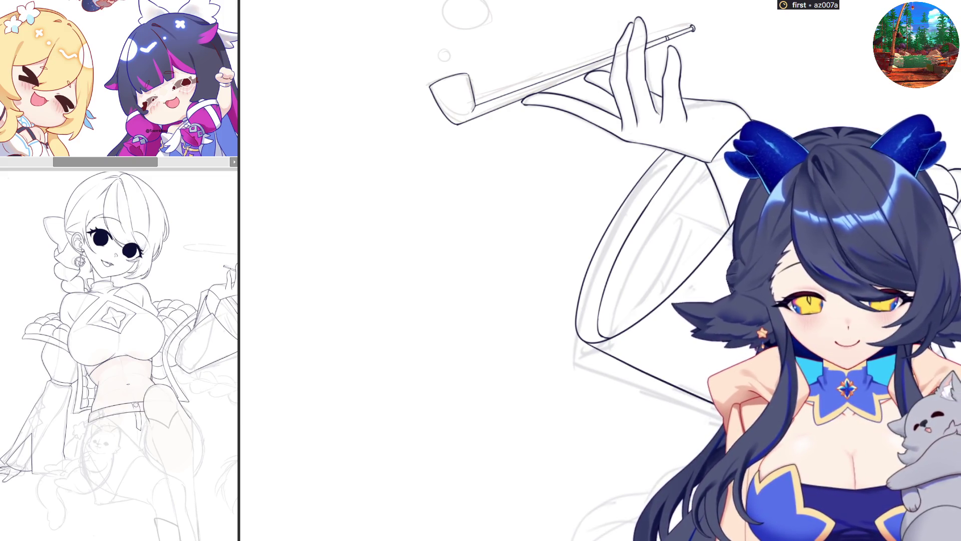
key("minus")
scroll(586, 290, "down", 1)
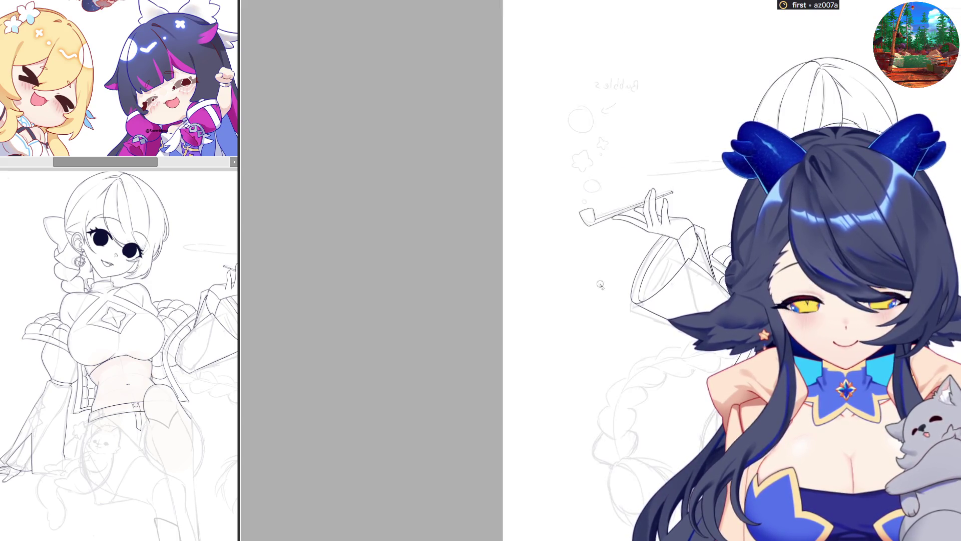
scroll(621, 273, "down", 1)
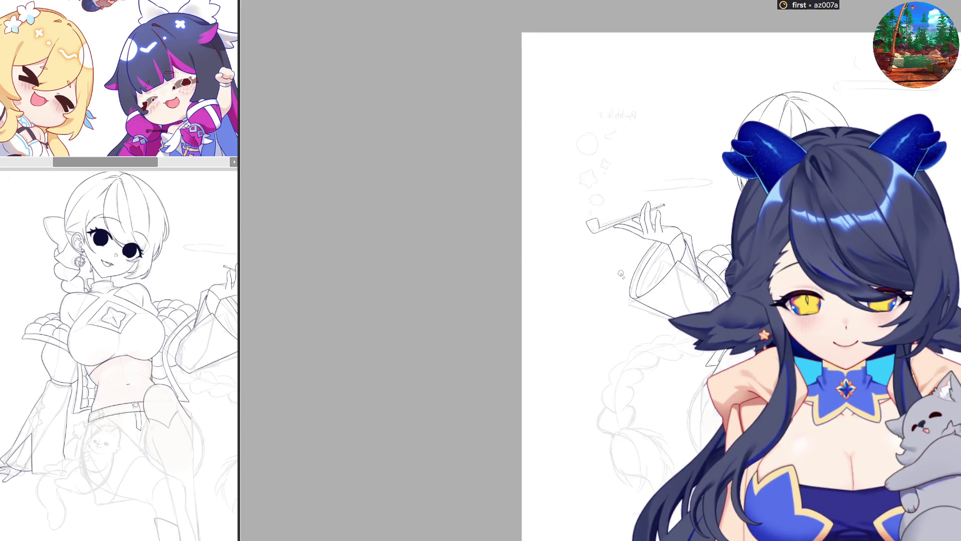
scroll(691, 447, "up", 2)
scroll(674, 443, "up", 1)
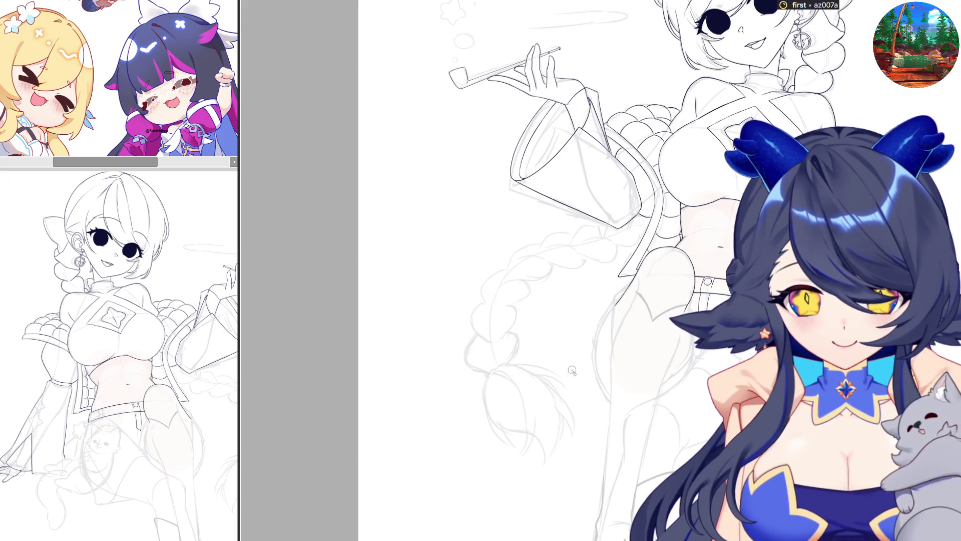
scroll(551, 367, "up", 1)
scroll(696, 359, "down", 1)
scroll(698, 359, "up", 1)
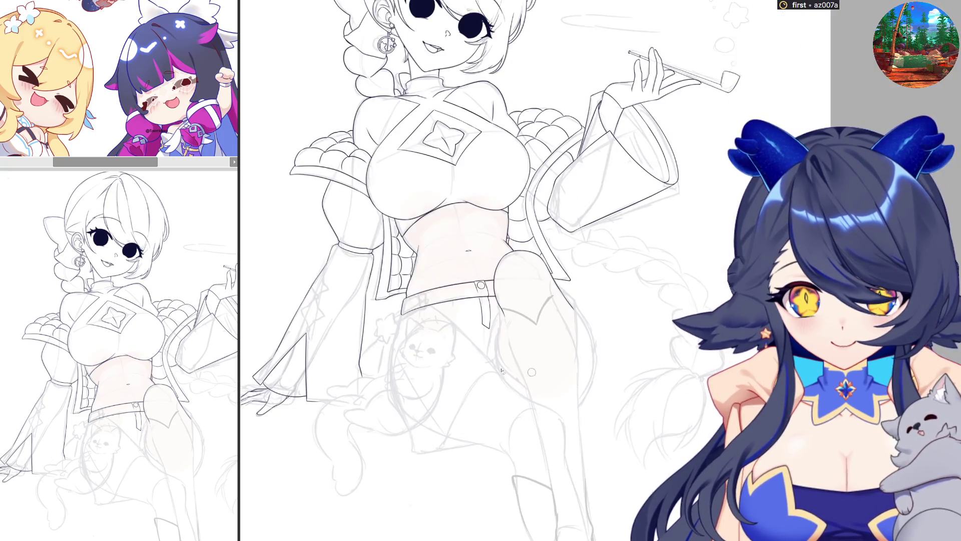
scroll(697, 359, "up", 1)
scroll(698, 359, "up", 1)
scroll(697, 360, "down", 1)
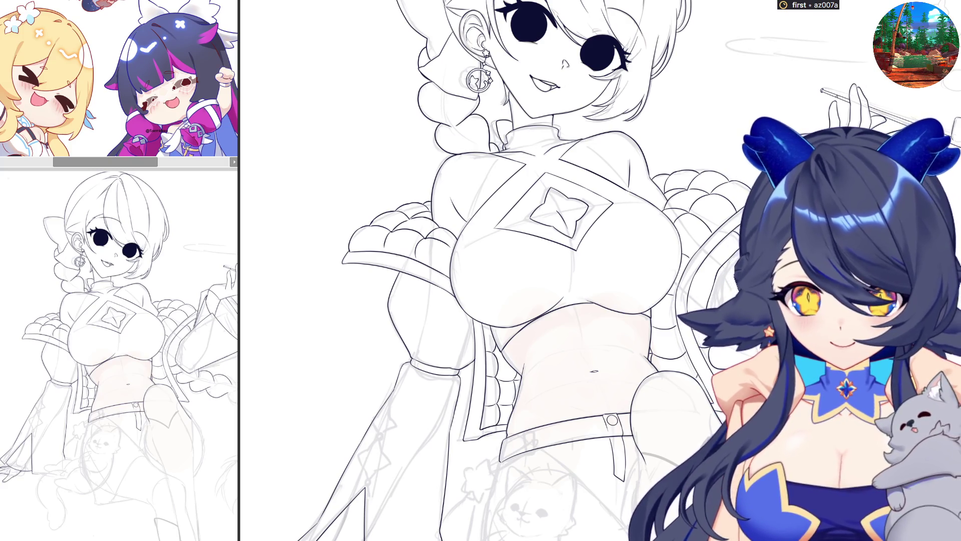
scroll(605, 270, "down", 3)
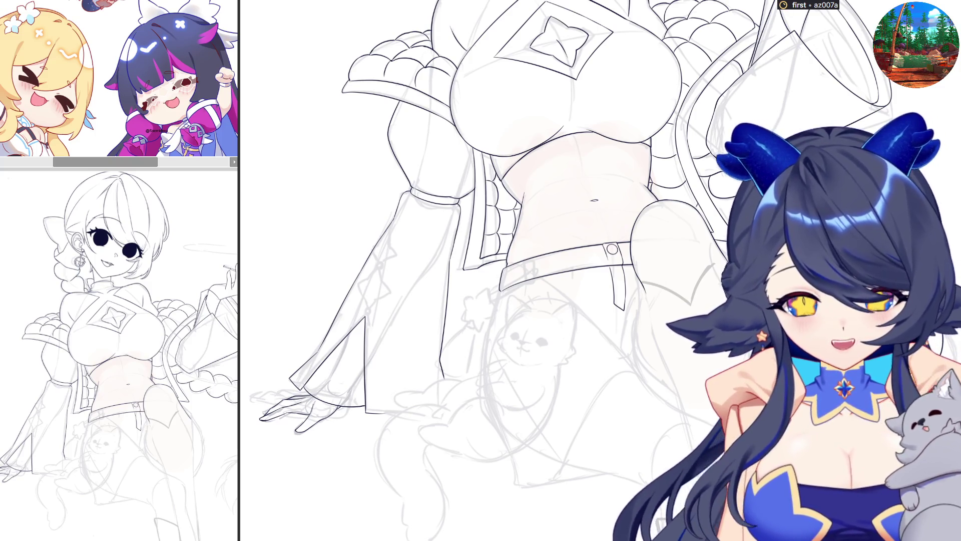
scroll(601, 270, "up", 2)
scroll(601, 270, "up", 2)
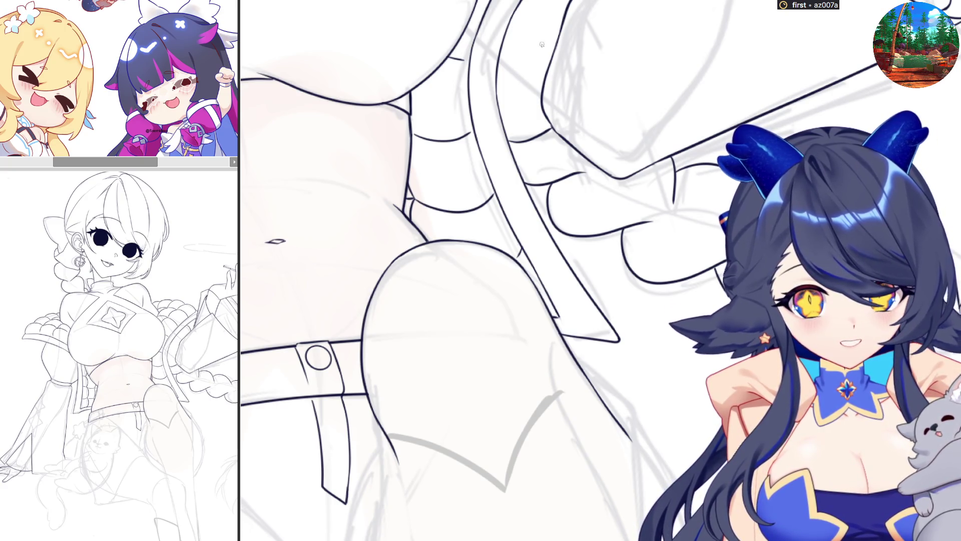
scroll(621, 115, "down", 2)
scroll(620, 116, "down", 1)
- Bring the braid into view and ink the hair contour near the braid's top
left_click_drag(621, 116, 446, 427)
scroll(445, 427, "up", 2)
scroll(481, 409, "up", 1)
left_click_drag(709, 190, 691, 175)
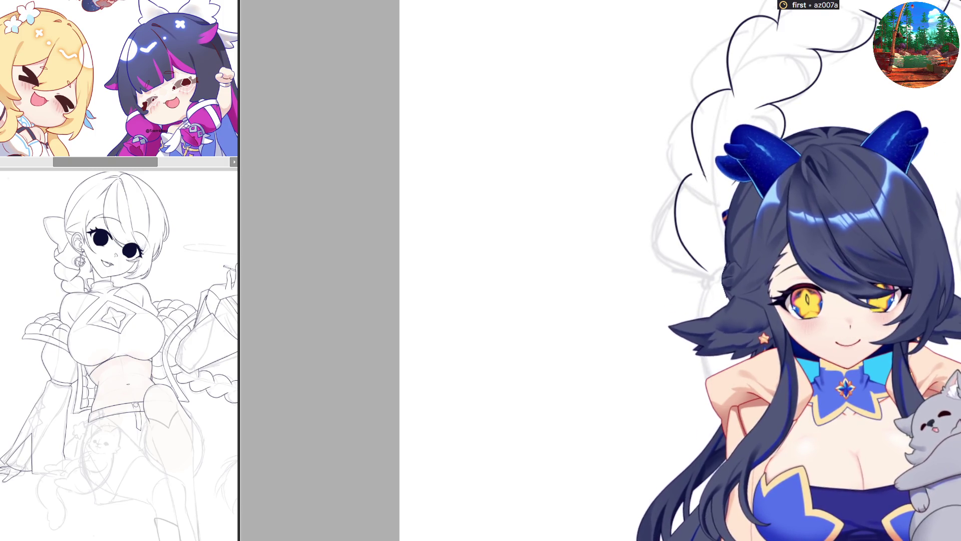
- Redo the curving hair contour stroke down the braid until it sits right
key("ctrl+z")
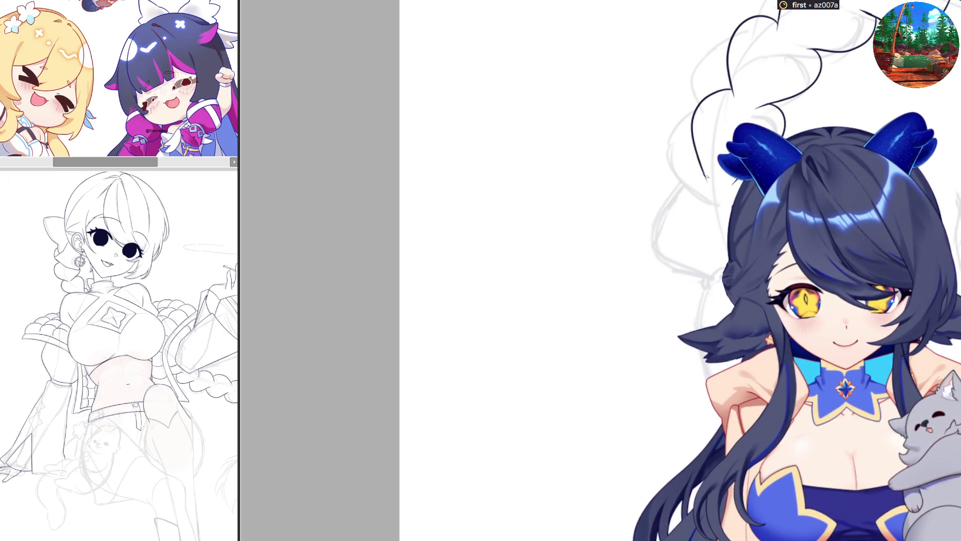
left_click_drag(702, 177, 710, 269)
key("ctrl+z")
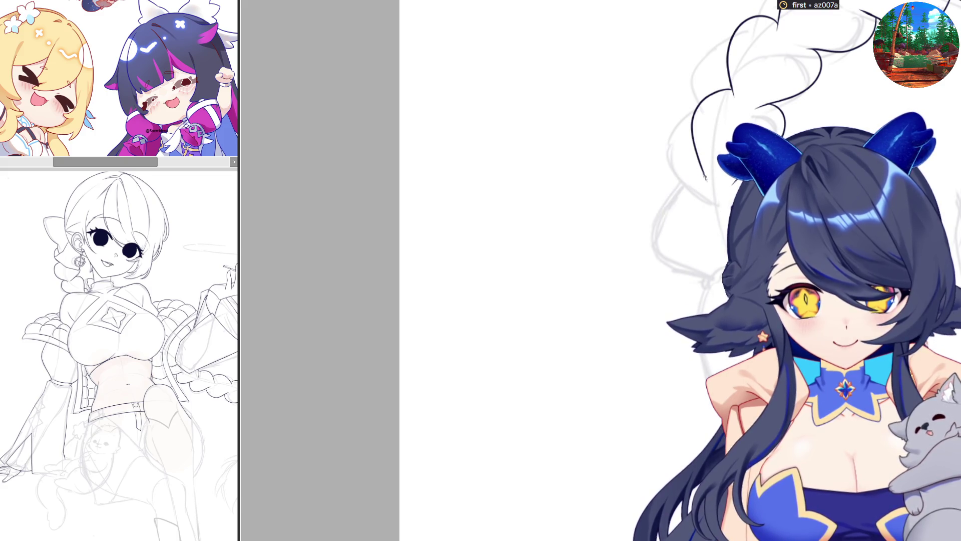
left_click_drag(704, 178, 705, 256)
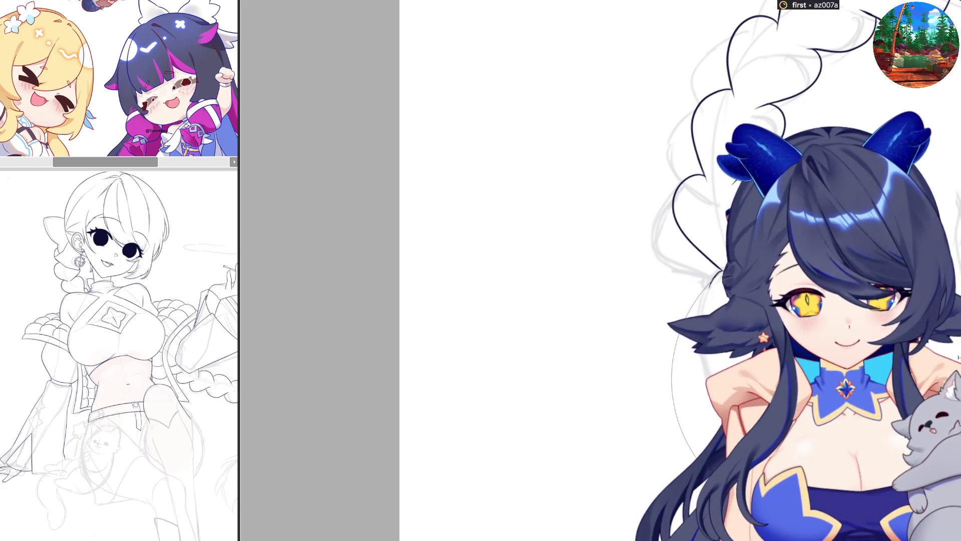
- Shrink and nudge the latest braid stroke with transform, then move along the braid
key("ctrl+t")
left_click_drag(692, 453, 702, 426)
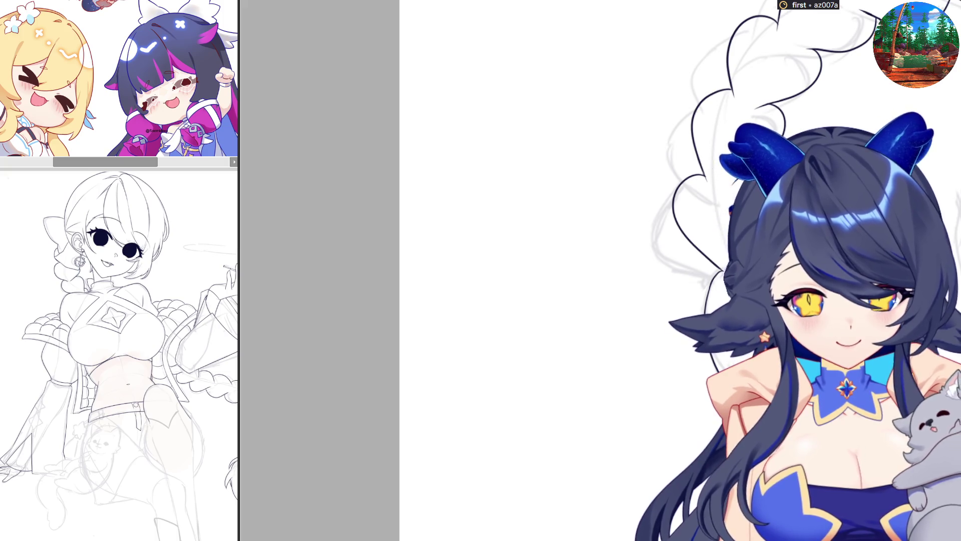
mouse_move(563, 271)
left_mouse_down()
mouse_move(667, 271)
mouse_move(608, 301)
left_mouse_up()
scroll(601, 270, "right", 5)
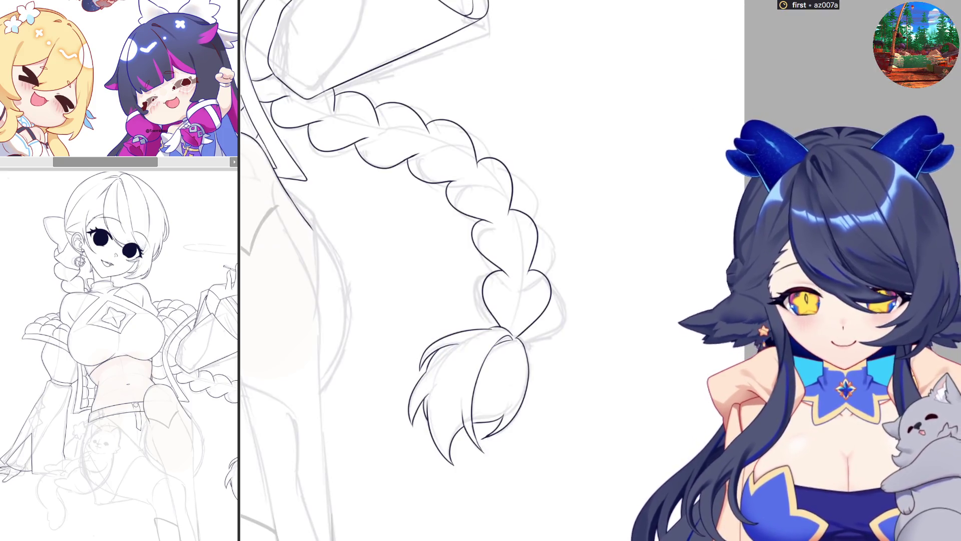
key("m")
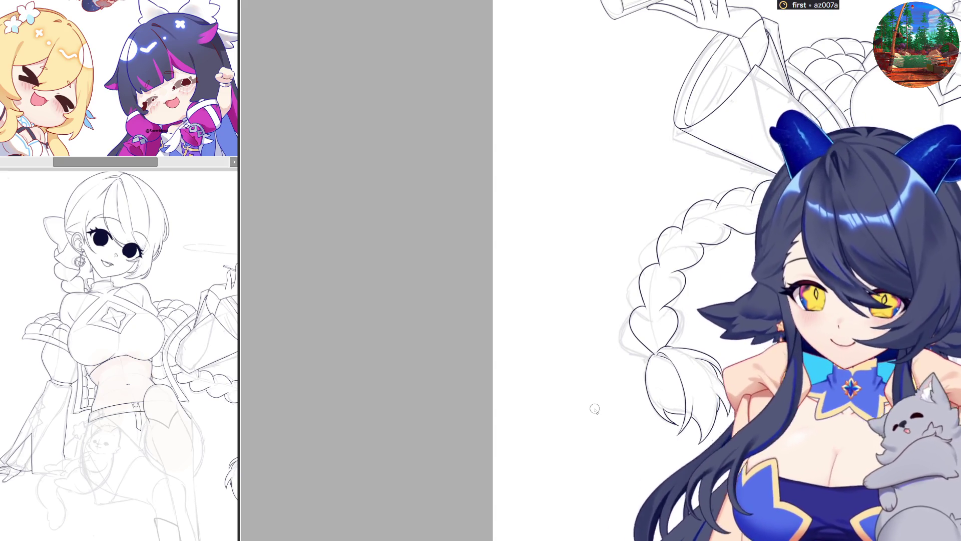
scroll(510, 306, "down", 2)
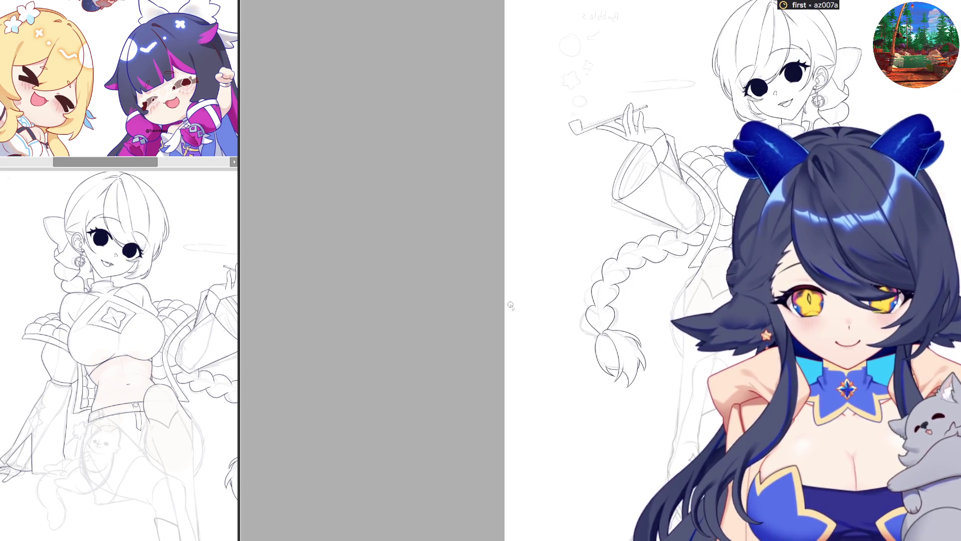
key("m")
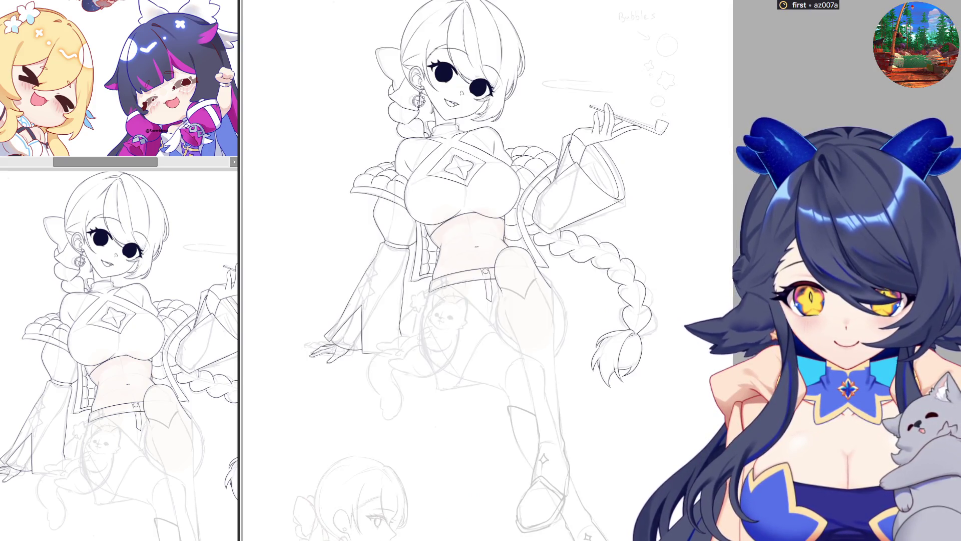
key("m")
scroll(751, 375, "up", 3)
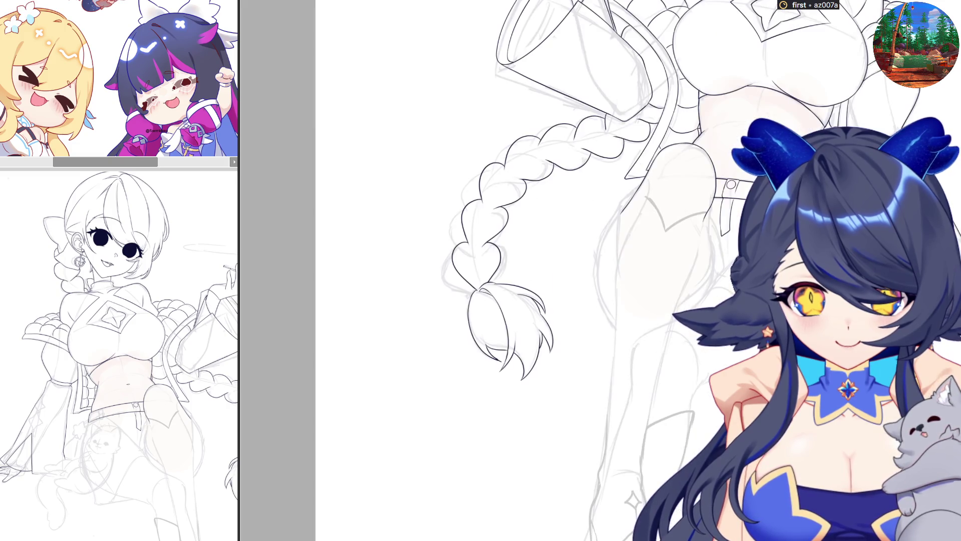
left_click_drag(609, 255, 557, 296)
scroll(556, 296, "up", 2)
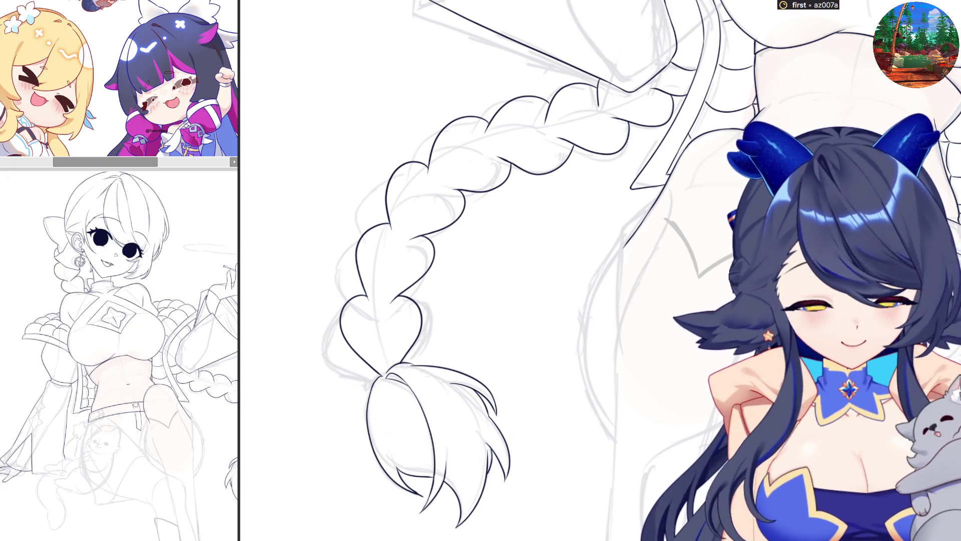
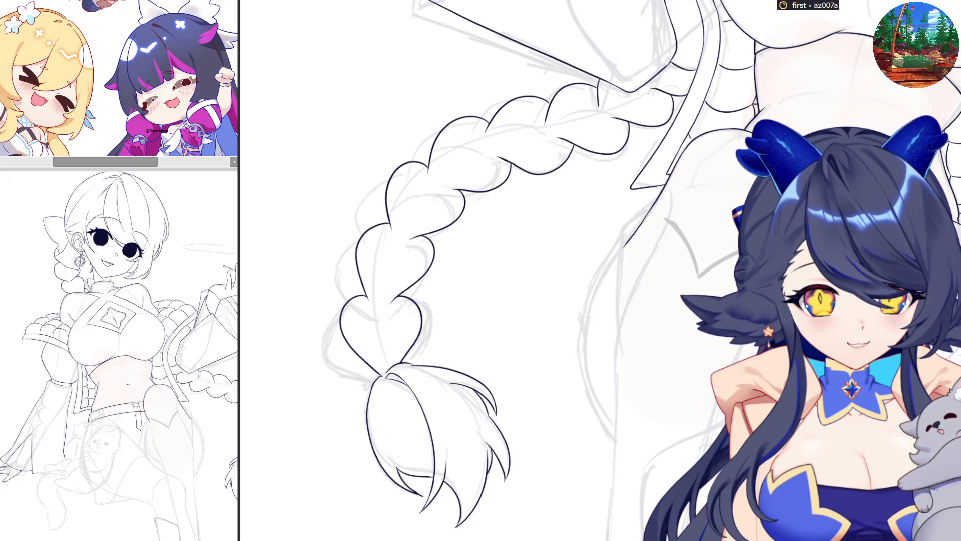
scroll(712, 252, "down", 3)
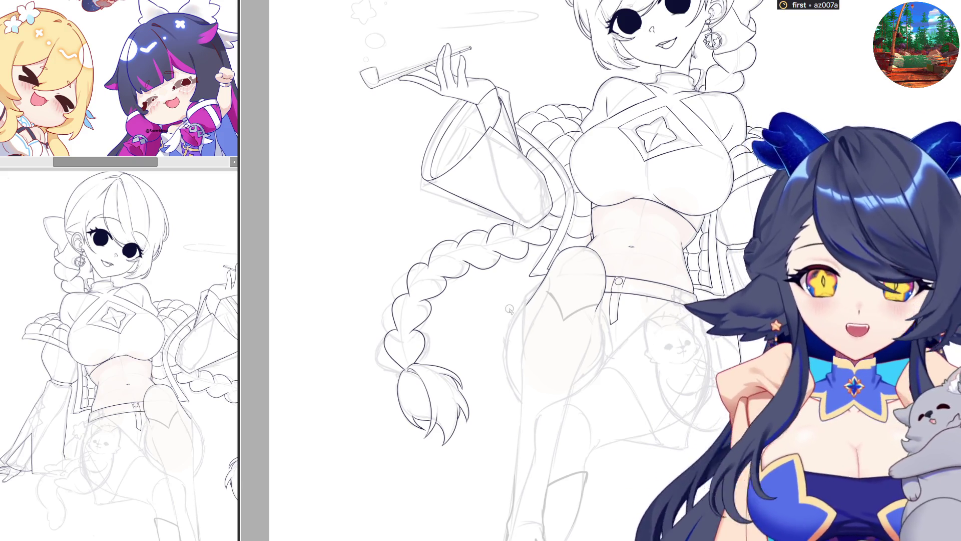
scroll(511, 311, "up", 2)
scroll(524, 325, "up", 2)
scroll(523, 325, "down", 2)
scroll(533, 444, "up", 2)
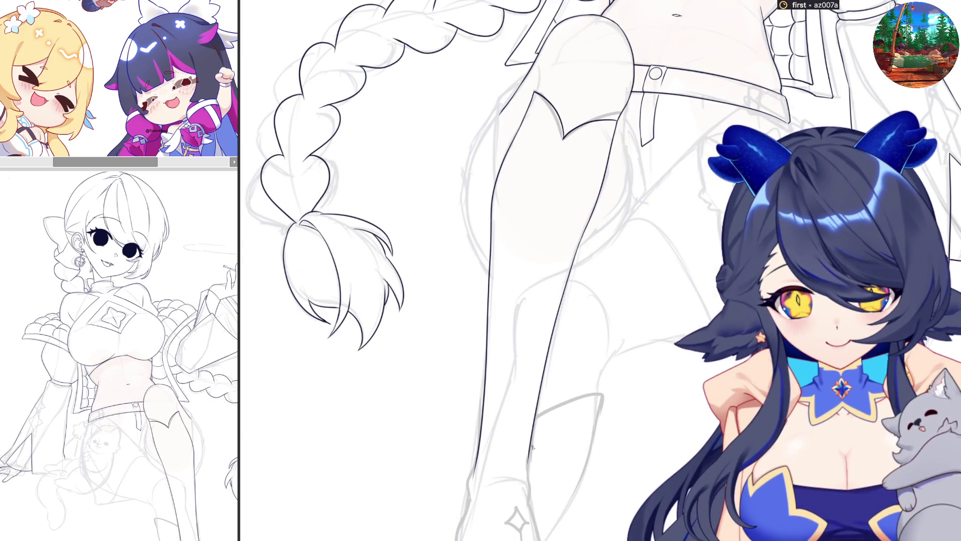
scroll(532, 446, "down", 1)
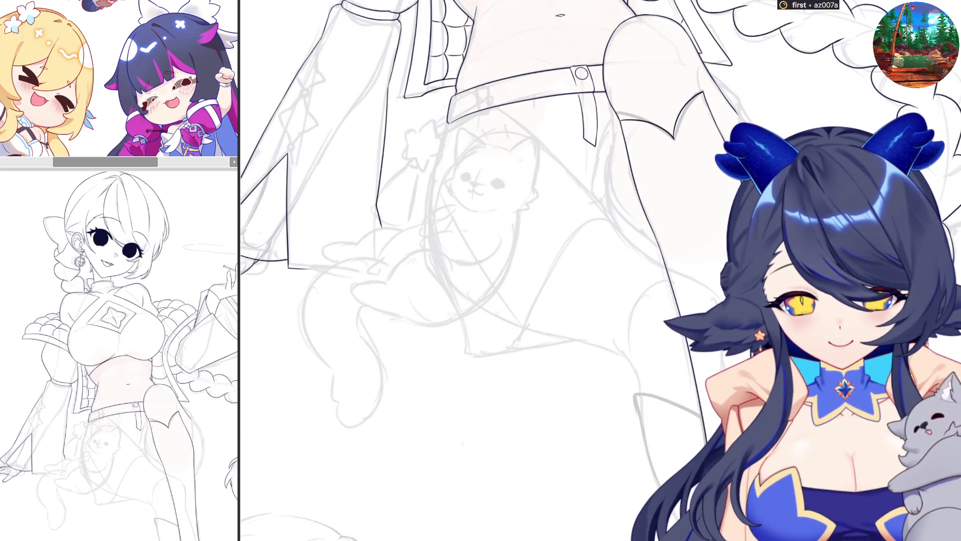
scroll(679, 350, "down", 2)
scroll(679, 351, "up", 2)
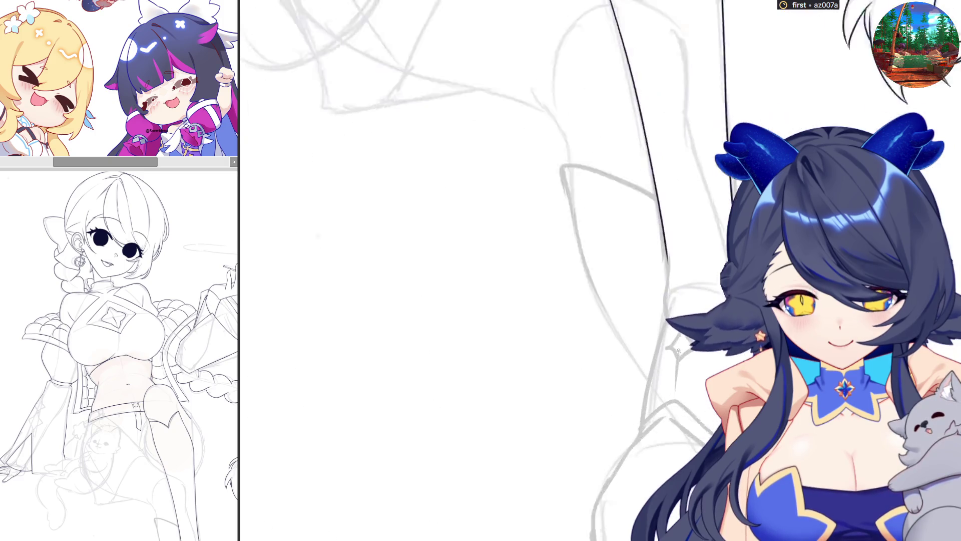
- Ink the leg's outline downward along both sketched edges, rotating the view as needed
left_click_drag(664, 233, 662, 304)
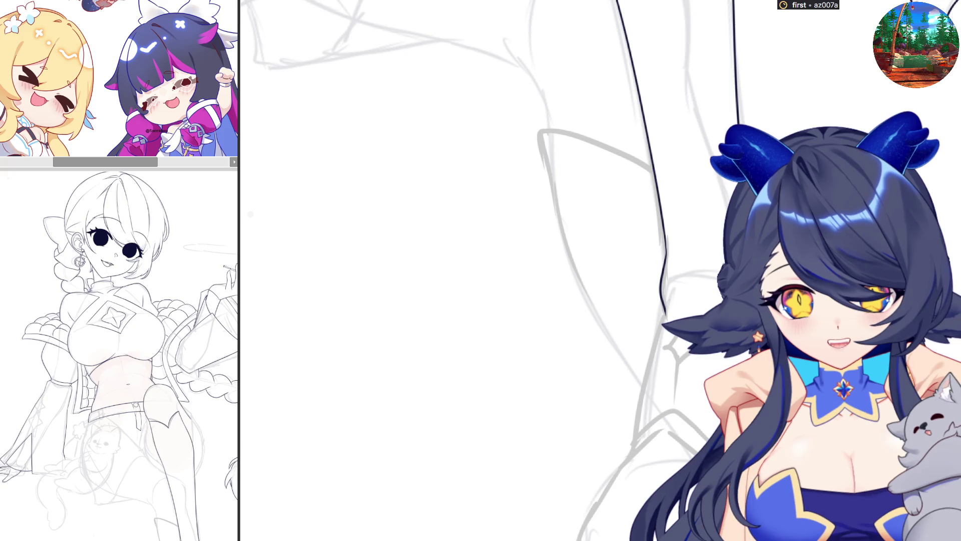
left_click_drag(251, 214, 453, 310)
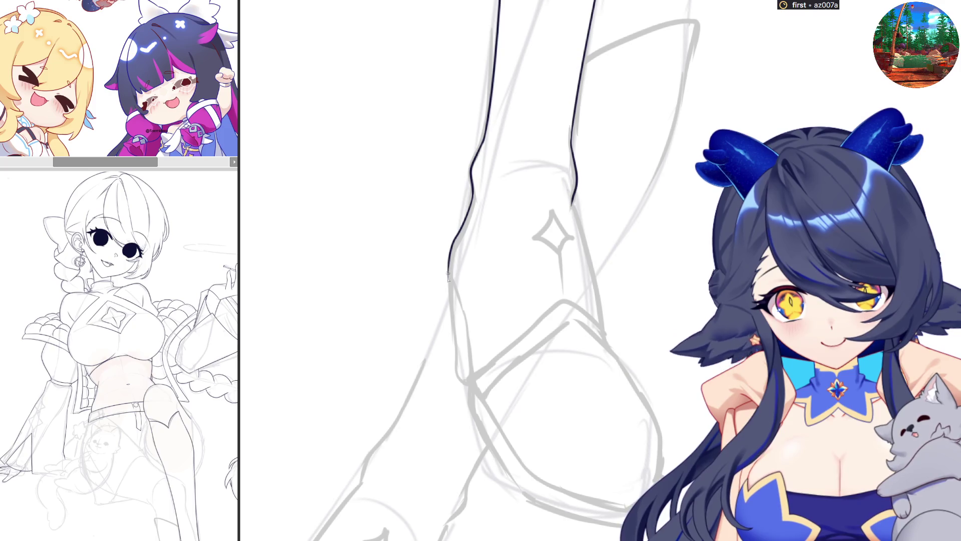
left_click_drag(449, 271, 451, 322)
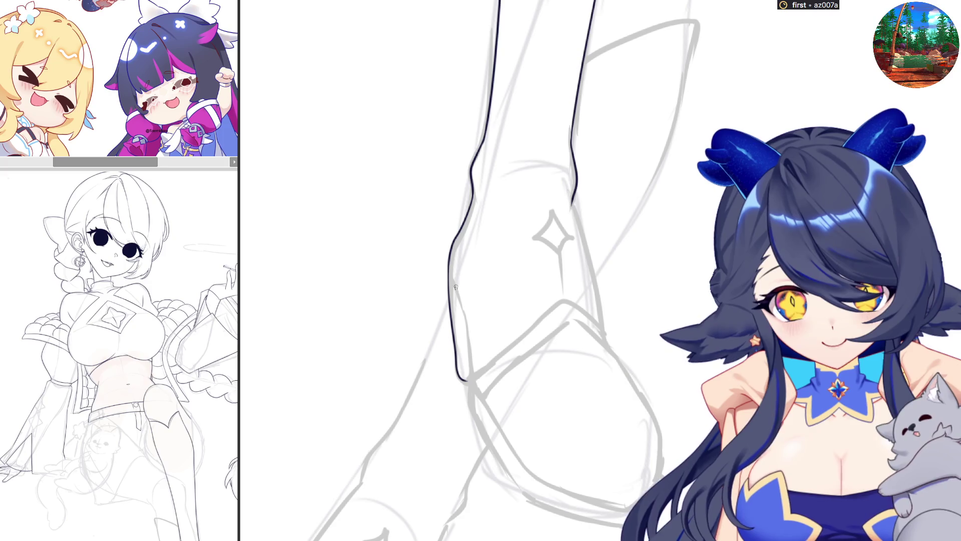
left_click_drag(465, 323, 467, 356)
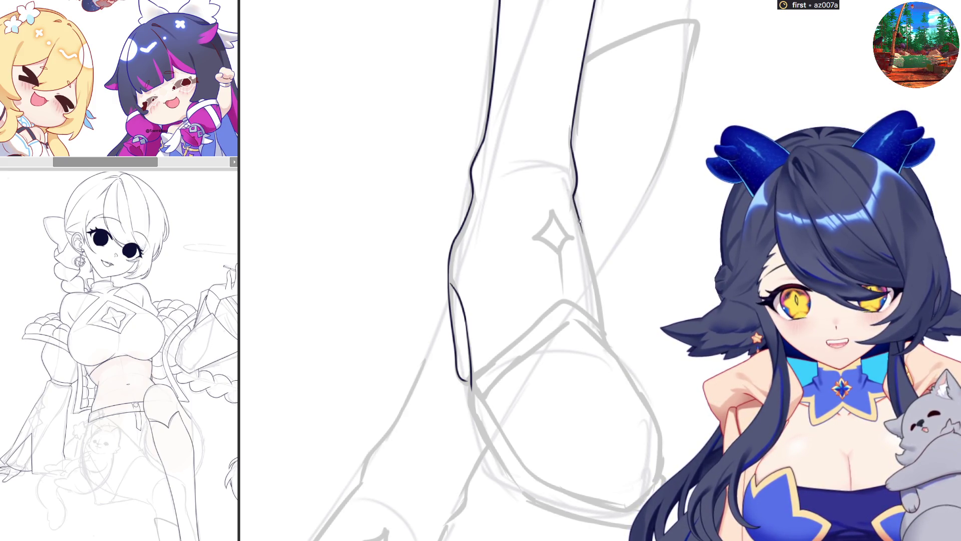
- Continue the leg line and ink the angled edge running toward the boot
key("minus")
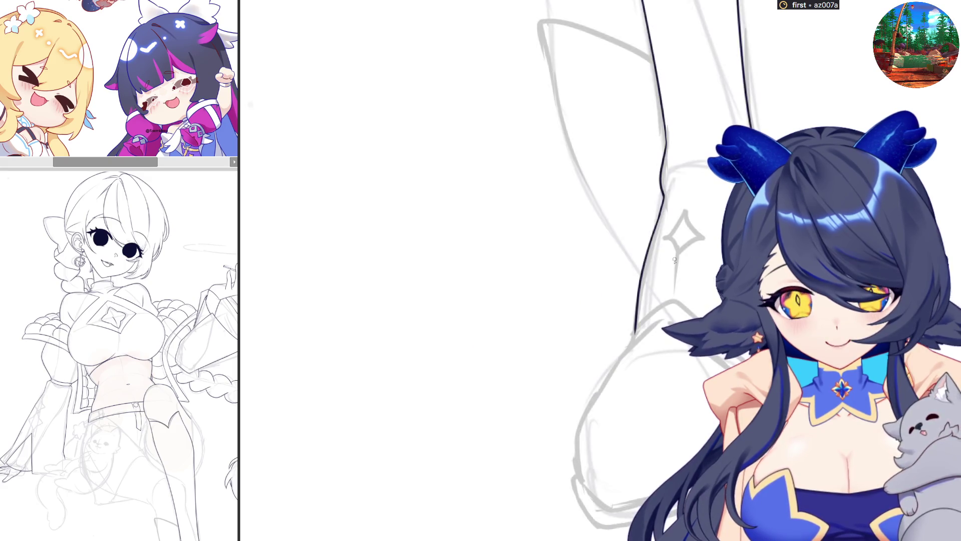
left_click_drag(632, 334, 630, 348)
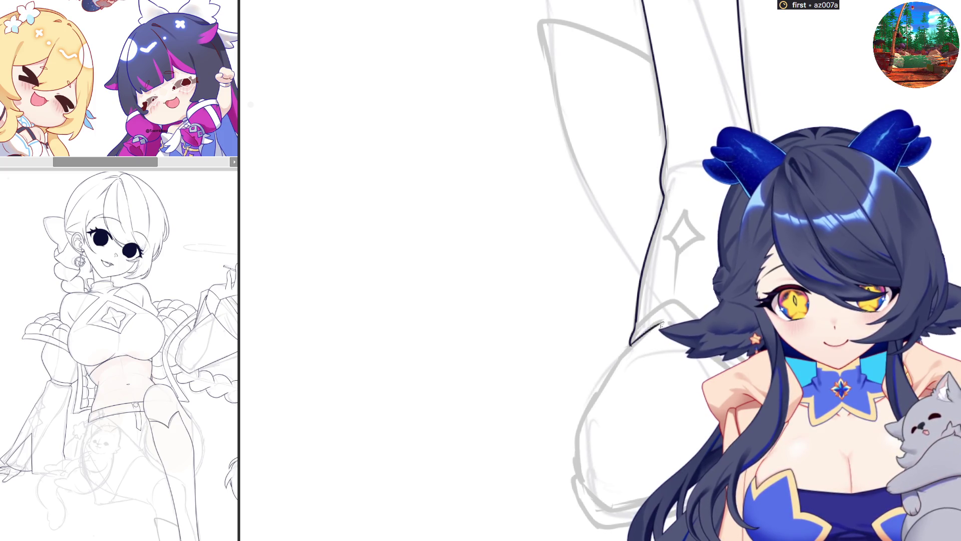
left_click_drag(630, 345, 697, 306)
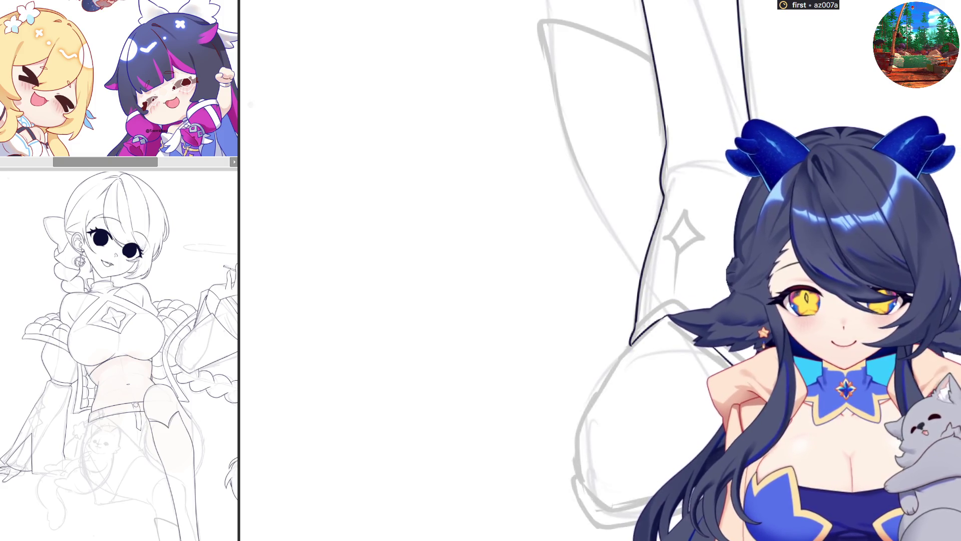
scroll(488, 271, "right", 3)
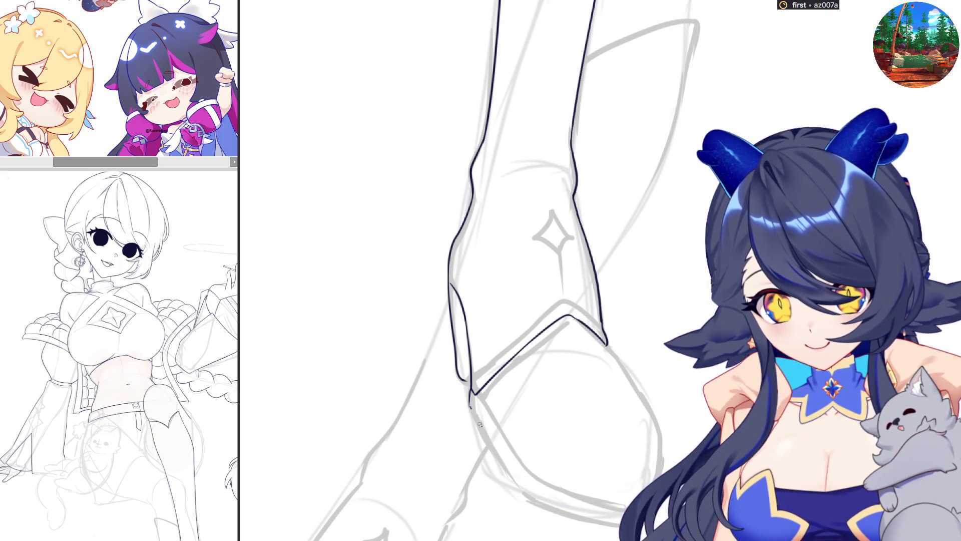
- Ink the heel corner and try the boot's bottom edge, undoing the stroke that missed
mouse_move(472, 398)
left_mouse_down()
mouse_move(535, 499)
mouse_move(586, 516)
left_mouse_up()
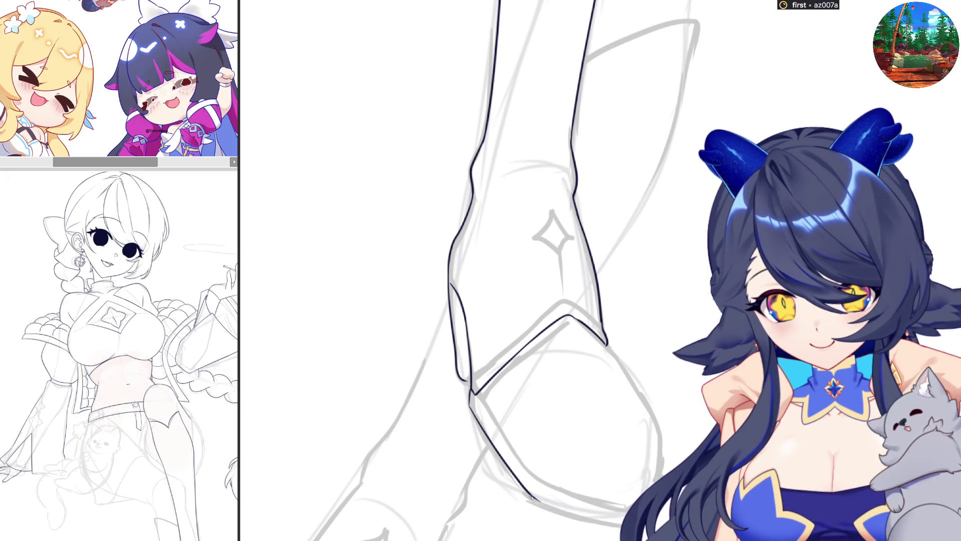
left_click_drag(573, 418, 704, 417)
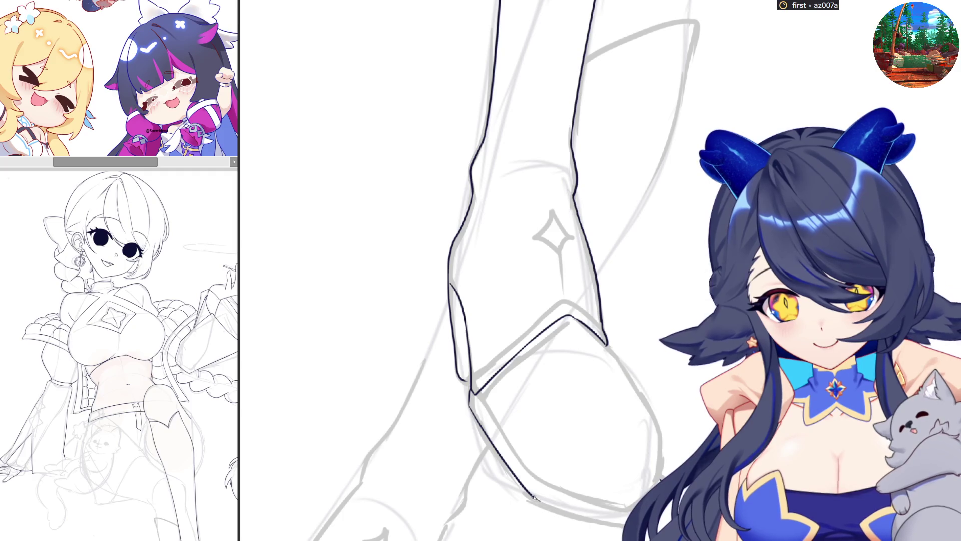
left_click_drag(550, 508, 627, 523)
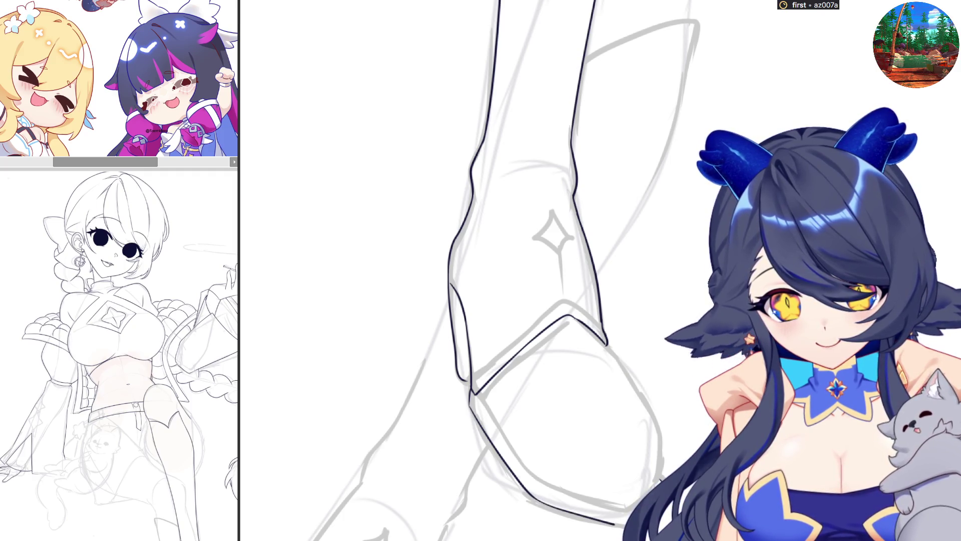
key("ctrl+z")
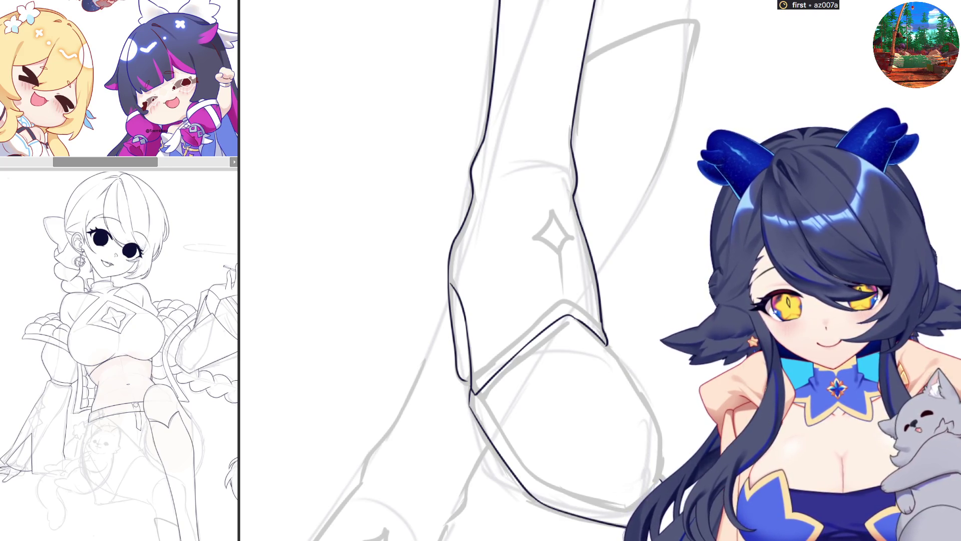
left_click_drag(481, 271, 616, 263)
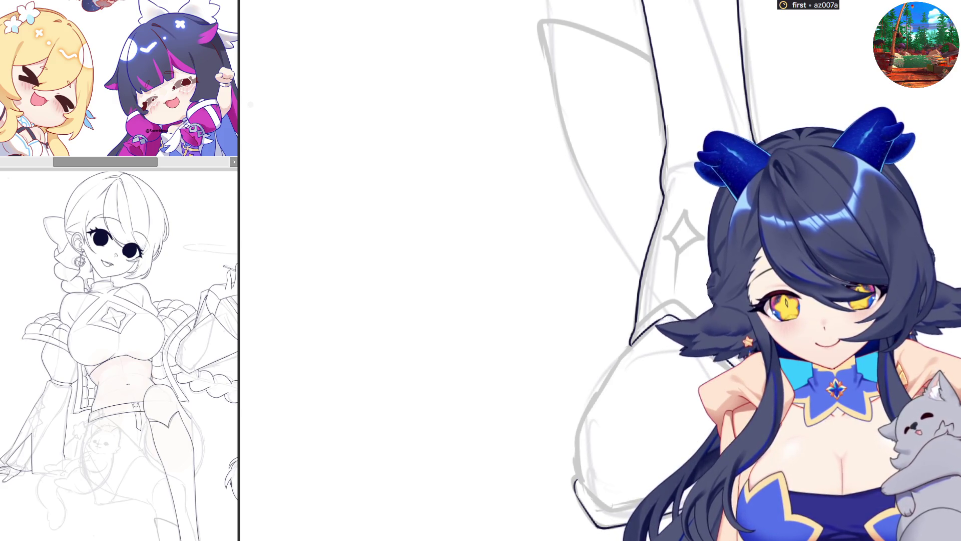
left_click_drag(541, 271, 409, 270)
- Redraw the lower-leg outline toward the boot repeatedly until the stroke fits the sketch
left_click_drag(476, 394, 513, 447)
mouse_move(476, 396)
left_mouse_down()
mouse_move(533, 479)
mouse_move(613, 515)
left_mouse_up()
key("ctrl+z")
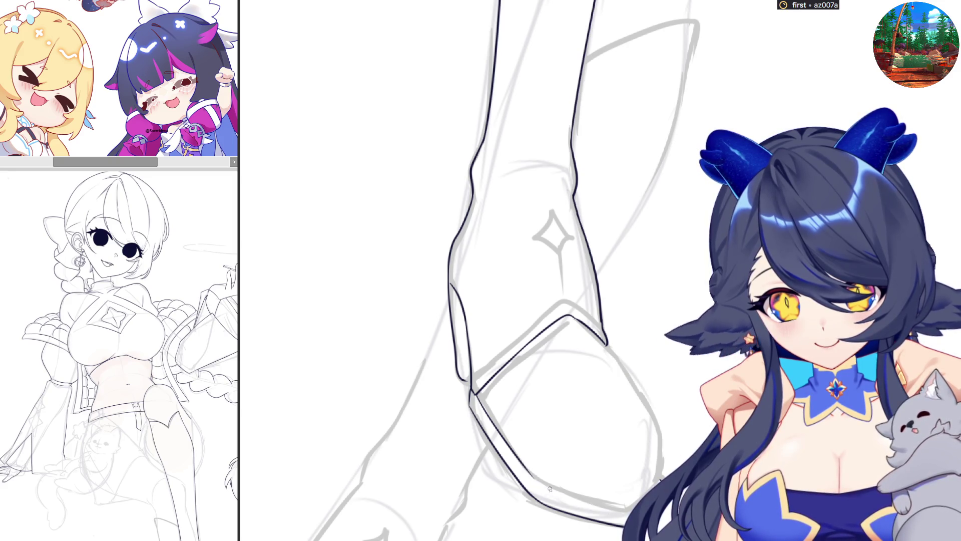
left_click_drag(560, 495, 616, 516)
key("ctrl+z")
left_click_drag(534, 480, 626, 520)
key("ctrl+z")
left_click_drag(534, 481, 609, 512)
key("ctrl+z")
left_click_drag(533, 481, 624, 518)
- Reset the view upright, trim the line's stray end and extend the ink stroke down the sketch
left_click_drag(557, 471, 590, 501)
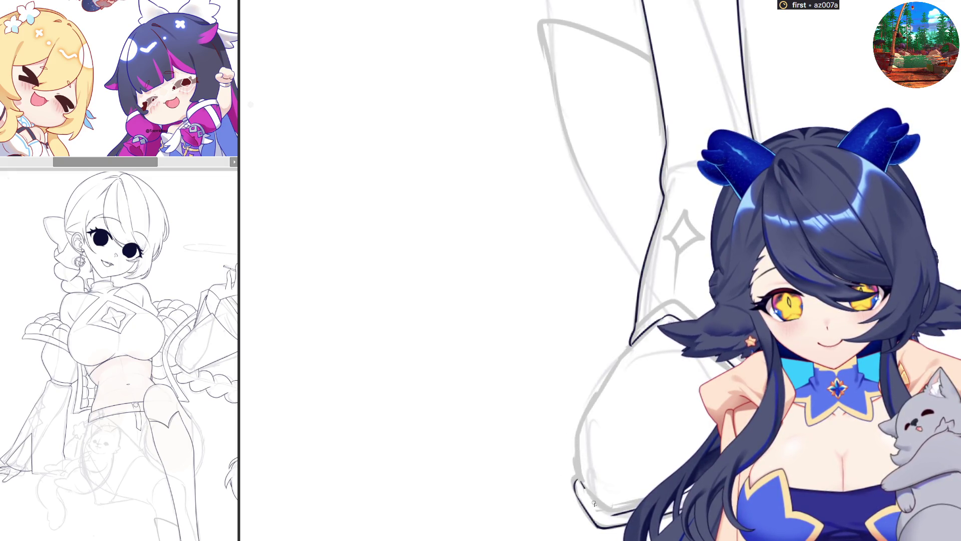
key("5")
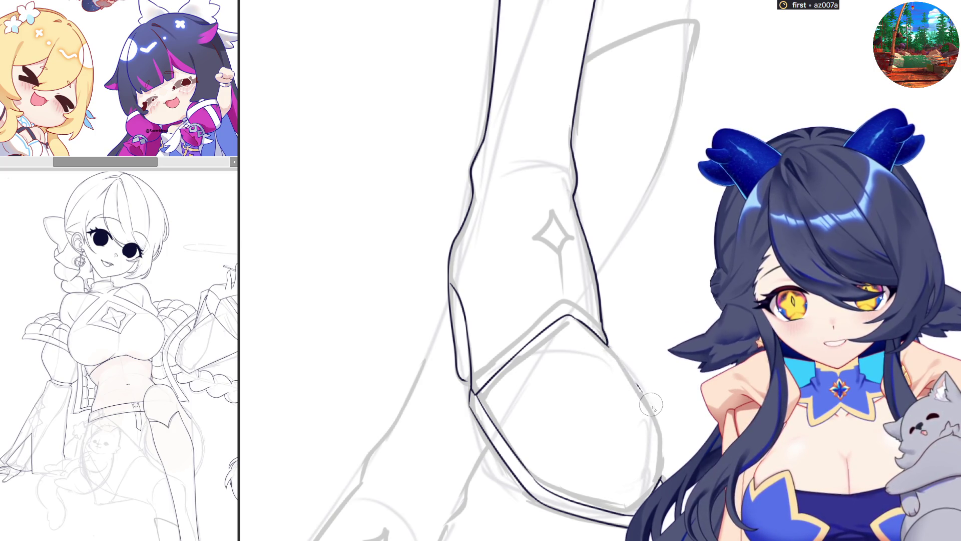
key("ctrl+z")
left_click_drag(644, 393, 662, 439)
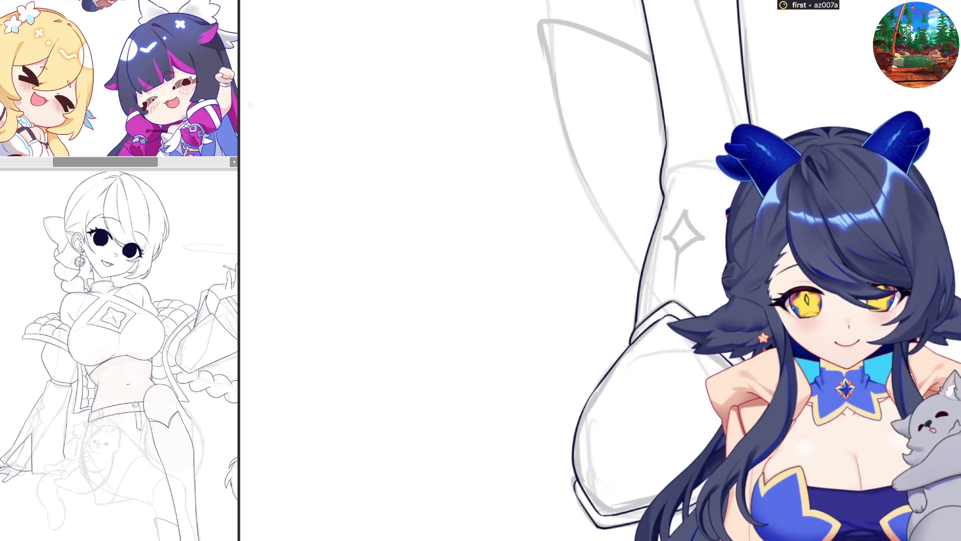
- Zoom out to see more of the sketch around the inked boot
key("ctrl+minus")
key("ctrl+minus")
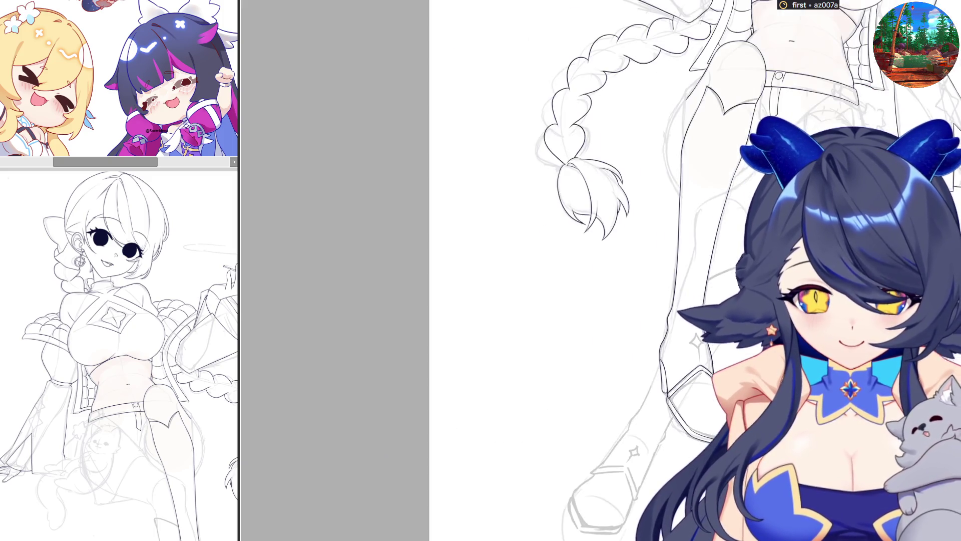
key("ctrl+minus")
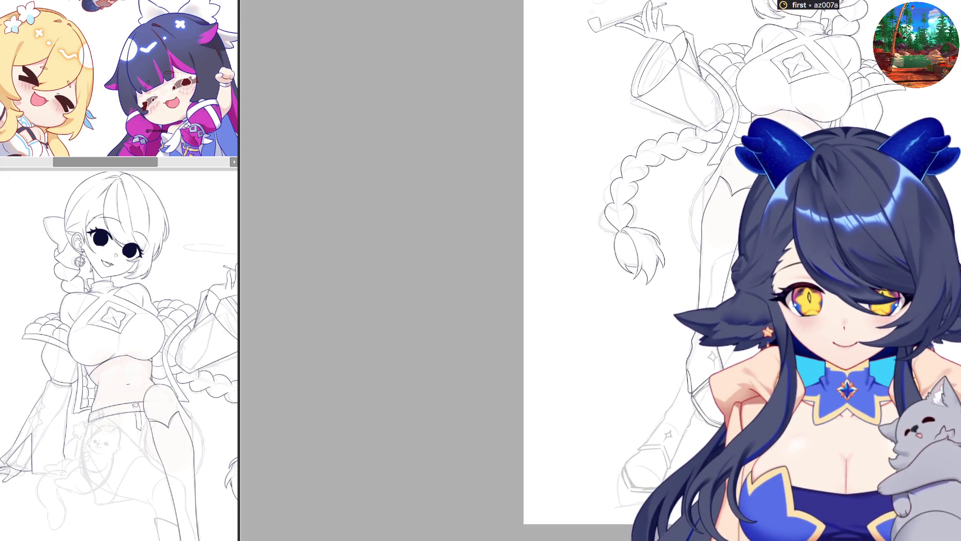
key("ctrl+minus")
key("ctrl+minus")
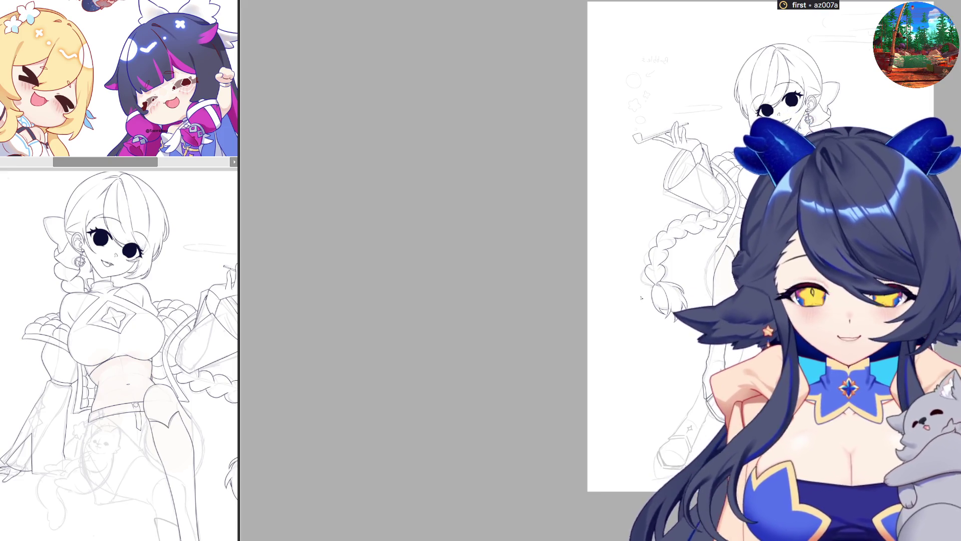
scroll(641, 298, "down", 1)
scroll(671, 366, "up", 1)
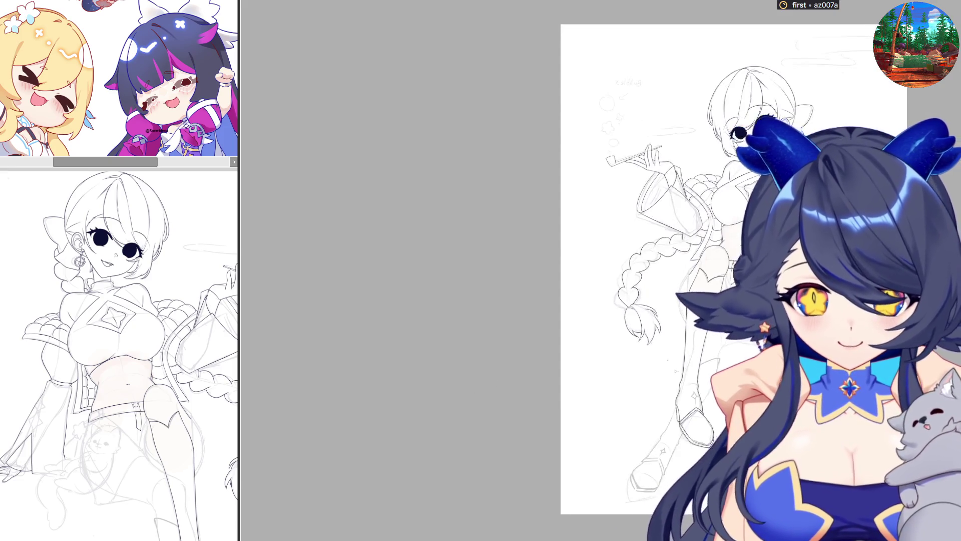
scroll(671, 365, "up", 1)
scroll(671, 365, "up", 1)
scroll(691, 391, "down", 1)
scroll(715, 421, "up", 1)
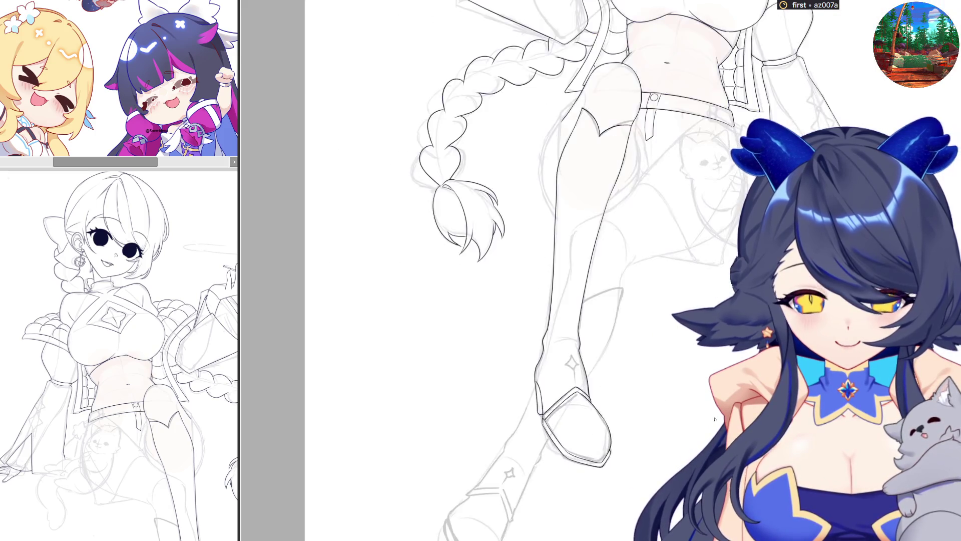
key("minus")
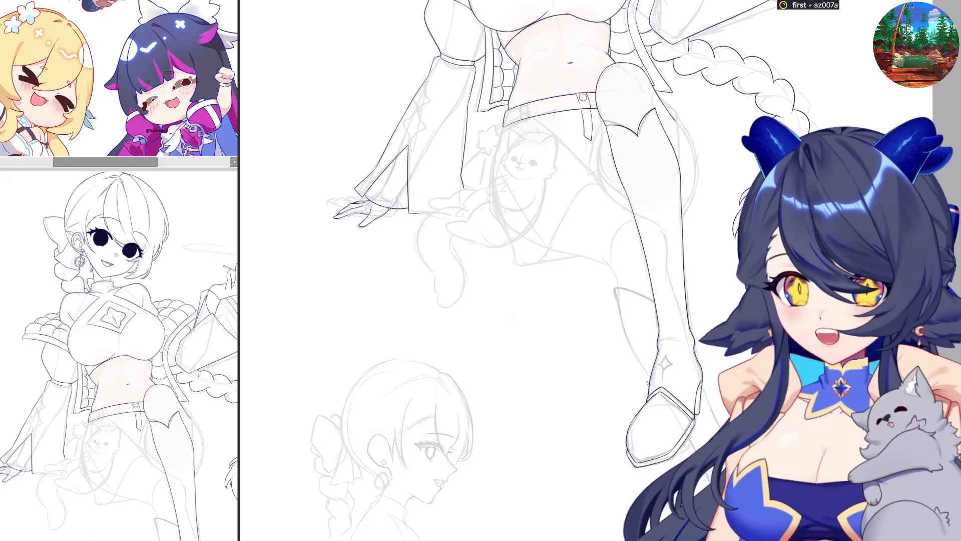
scroll(648, 383, "up", 1)
scroll(648, 384, "up", 1)
scroll(602, 270, "up", 1)
scroll(601, 270, "up", 1)
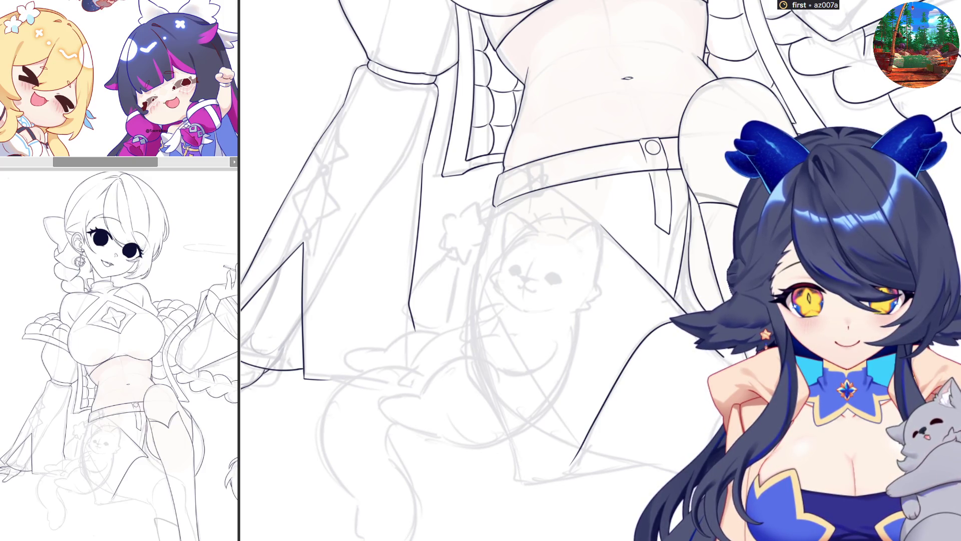
- Reframe the view on the legs and ink a line across the leg area
key("ctrl+minus")
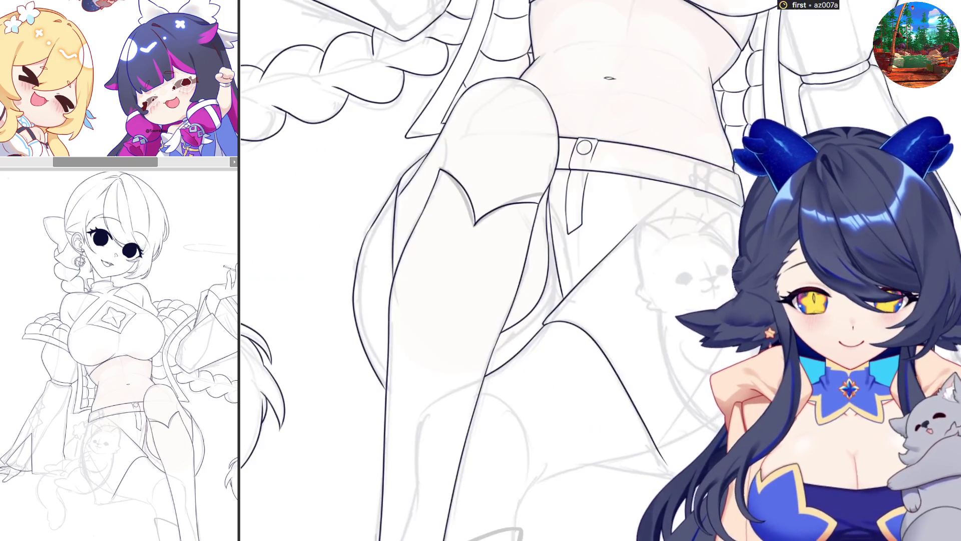
key("ctrl+minus")
key("ctrl+minus")
key("ctrl+plus")
key("ctrl+plus")
key("ctrl+minus")
key("ctrl+plus")
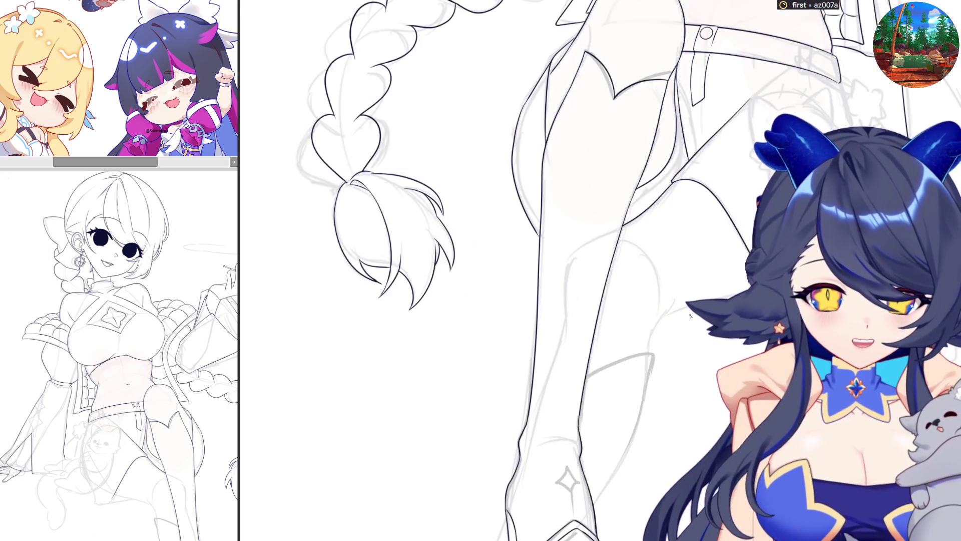
key("ctrl+plus")
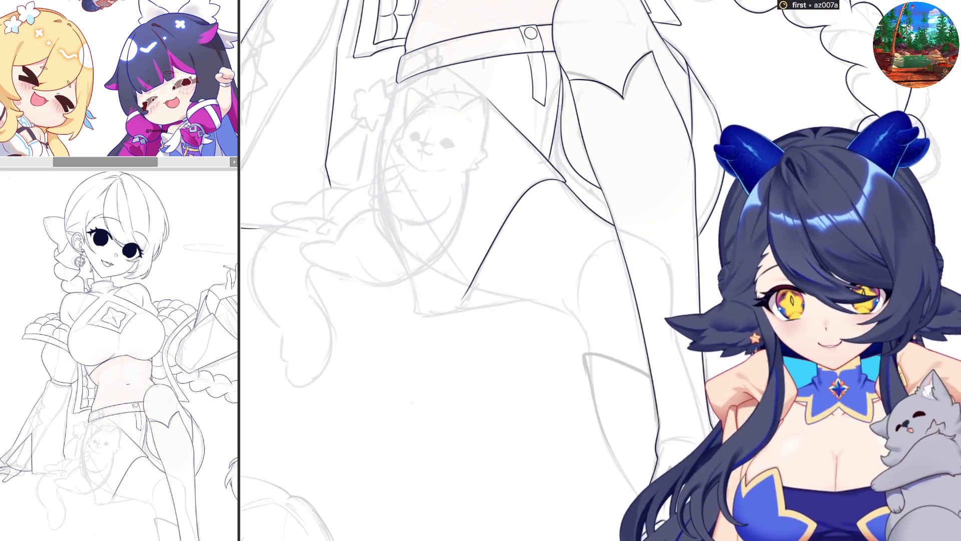
left_click_drag(472, 289, 569, 308)
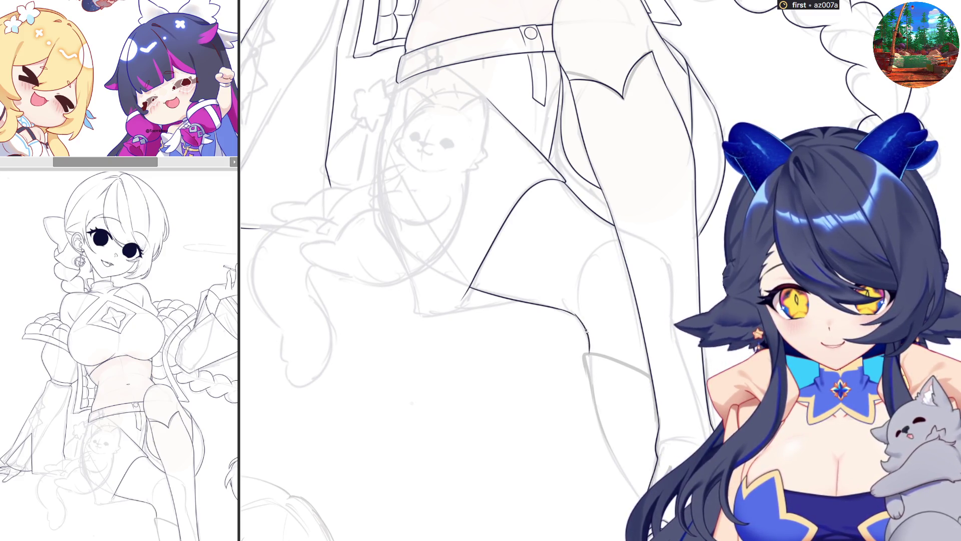
- Add two more short leg strokes, mirroring the canvas back and forth to check them
key("h")
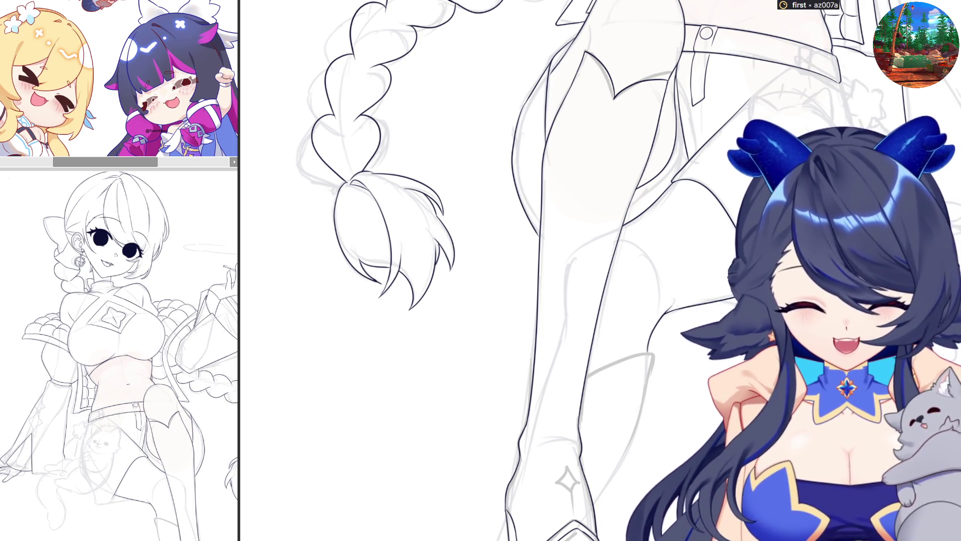
scroll(526, 270, "up", 2)
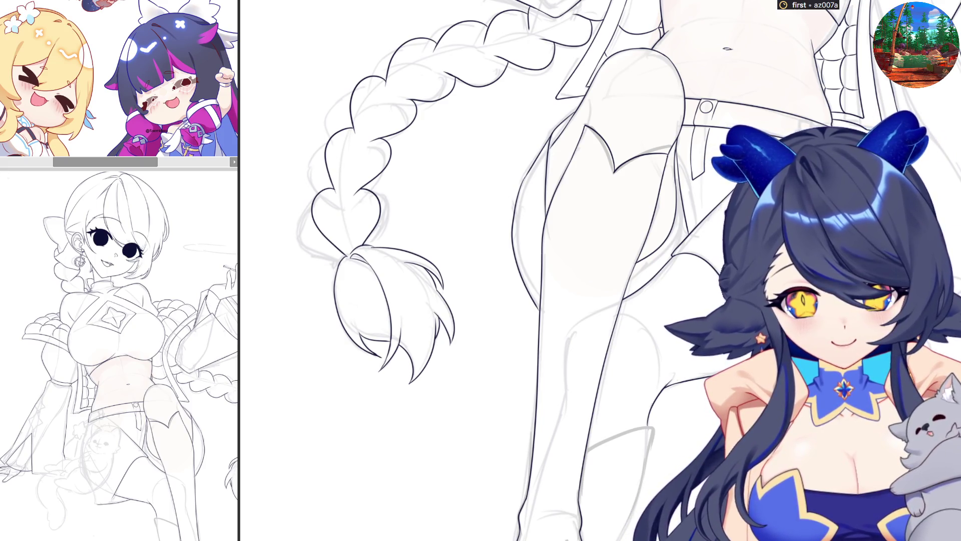
key("m")
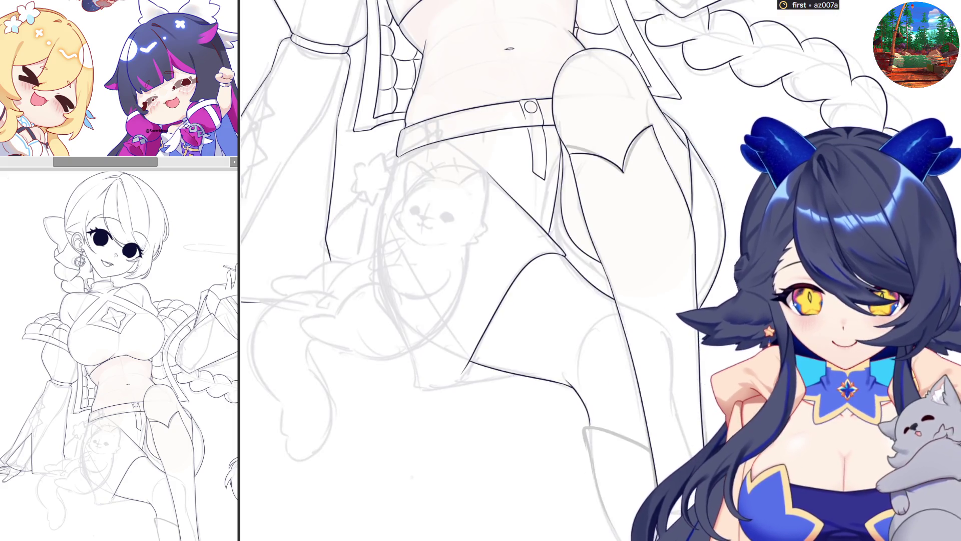
left_click_drag(453, 390, 495, 378)
key("m")
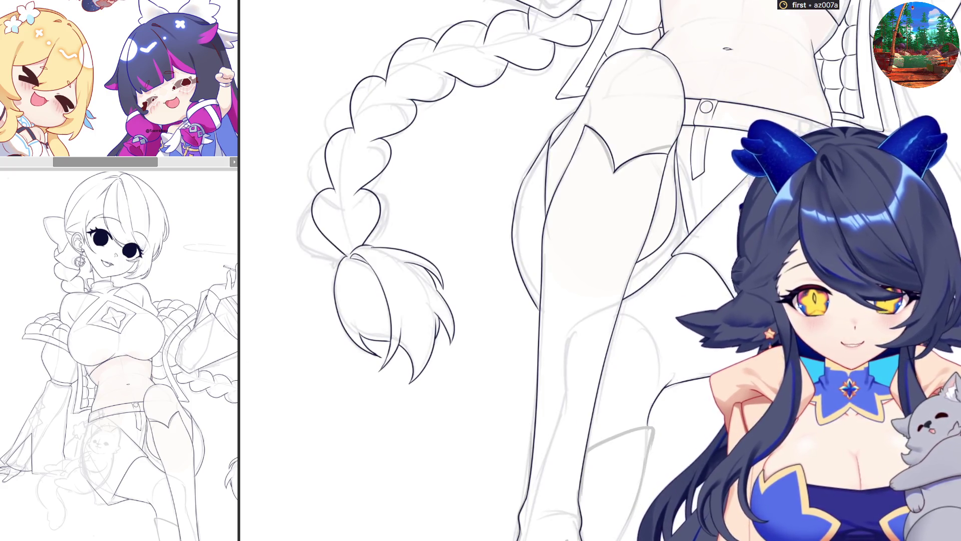
key("m")
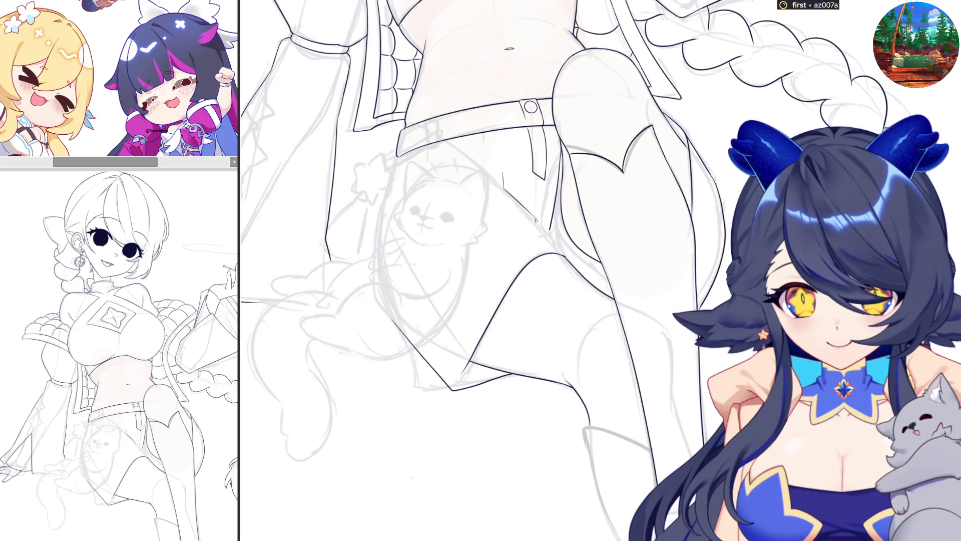
left_click_drag(507, 193, 538, 219)
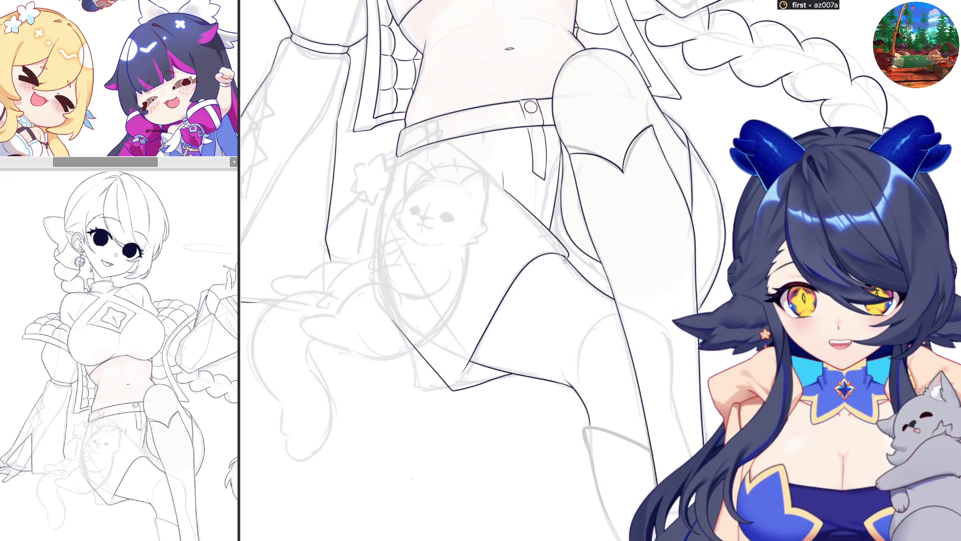
key("h")
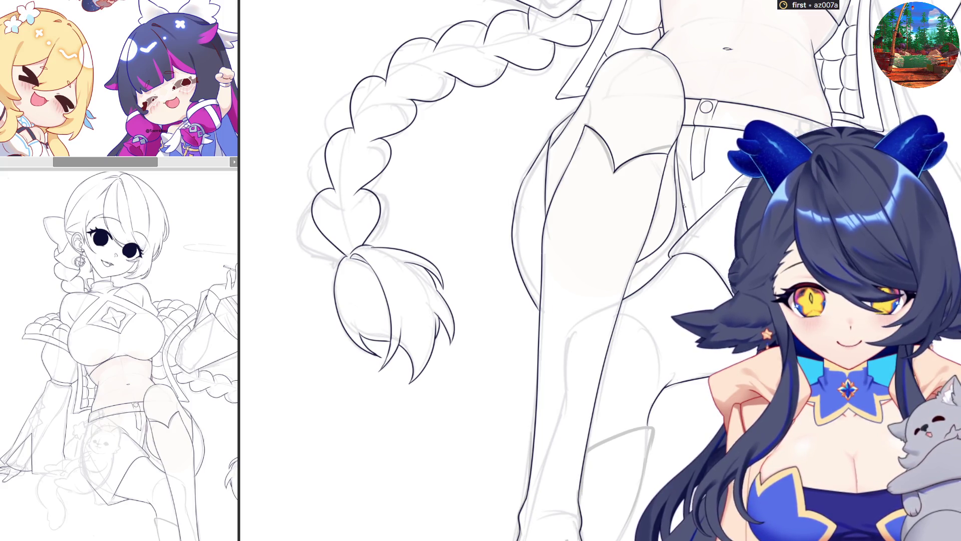
scroll(709, 188, "down", 2)
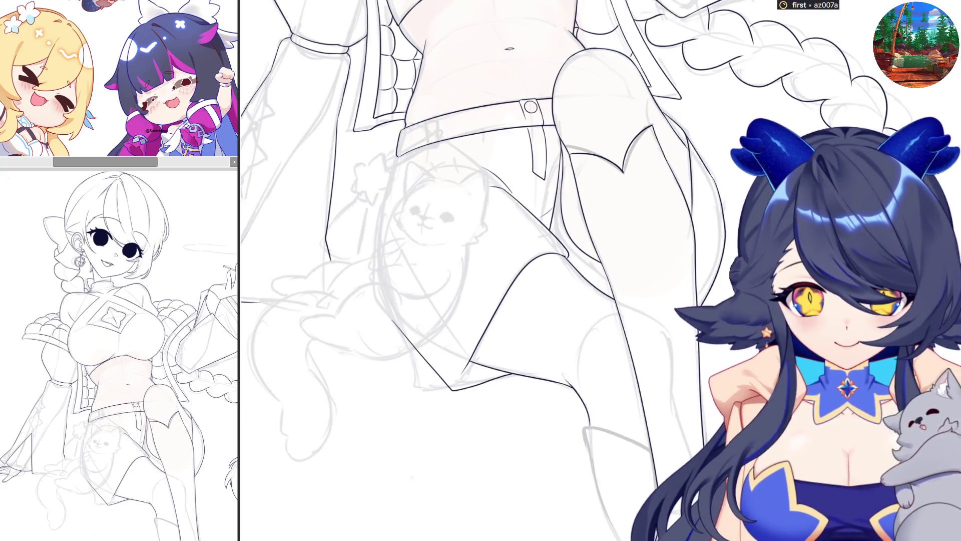
scroll(709, 187, "down", 2)
scroll(759, 199, "up", 2)
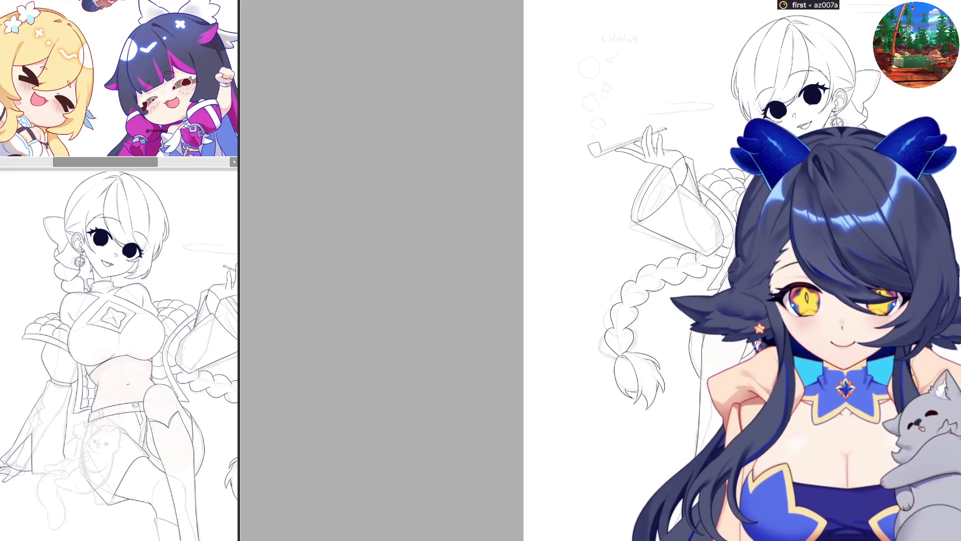
scroll(601, 271, "up", 3)
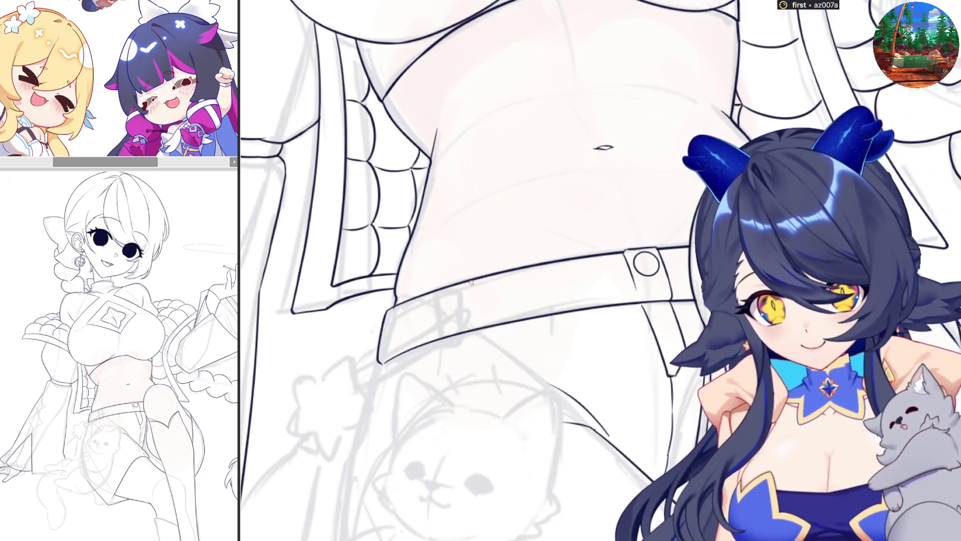
- Draw the belt loop's two vertical sides and close it at top and bottom
left_click_drag(467, 282, 466, 322)
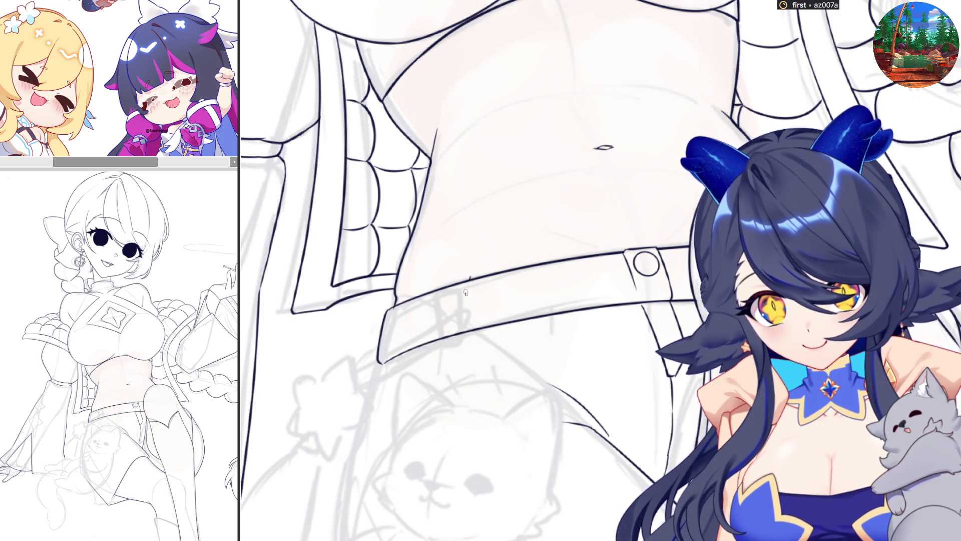
left_click_drag(447, 284, 440, 332)
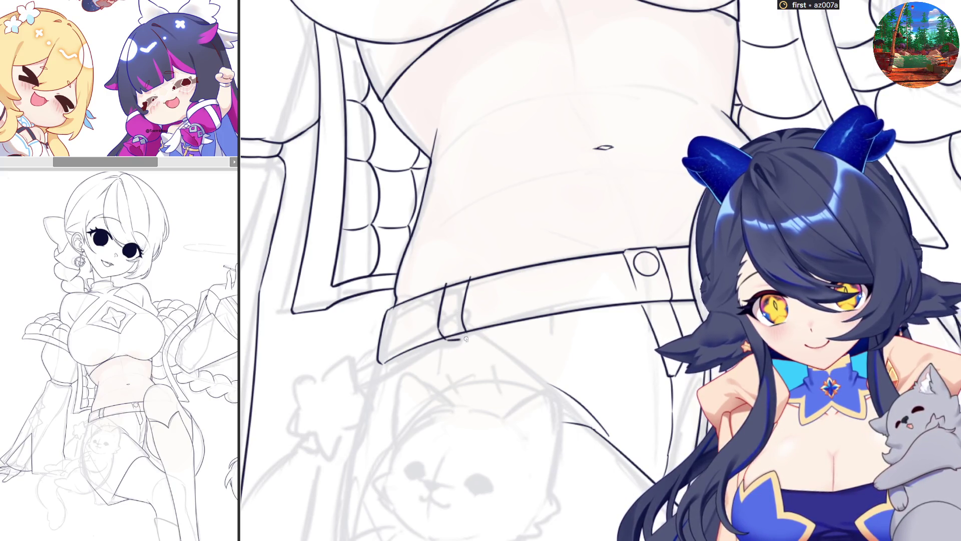
left_click_drag(448, 338, 469, 333)
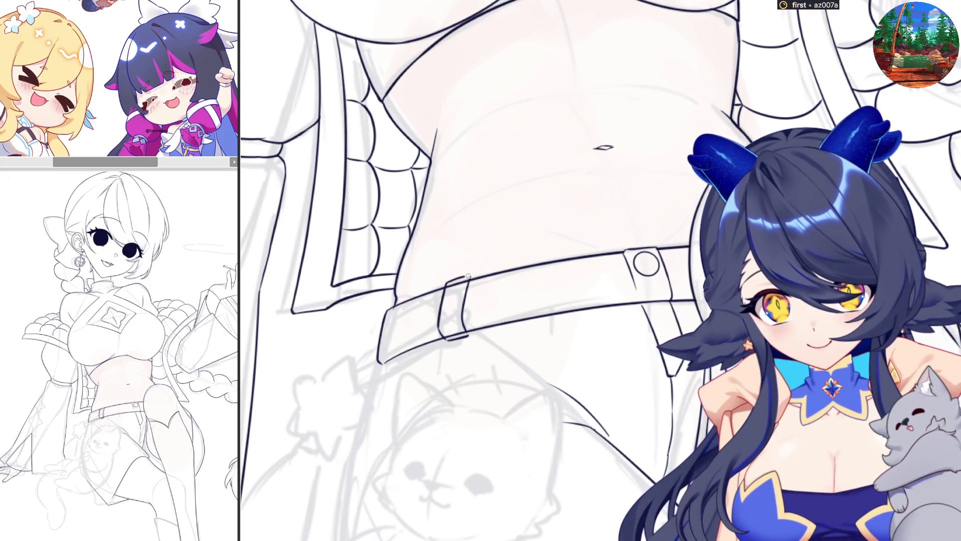
left_click_drag(446, 282, 470, 276)
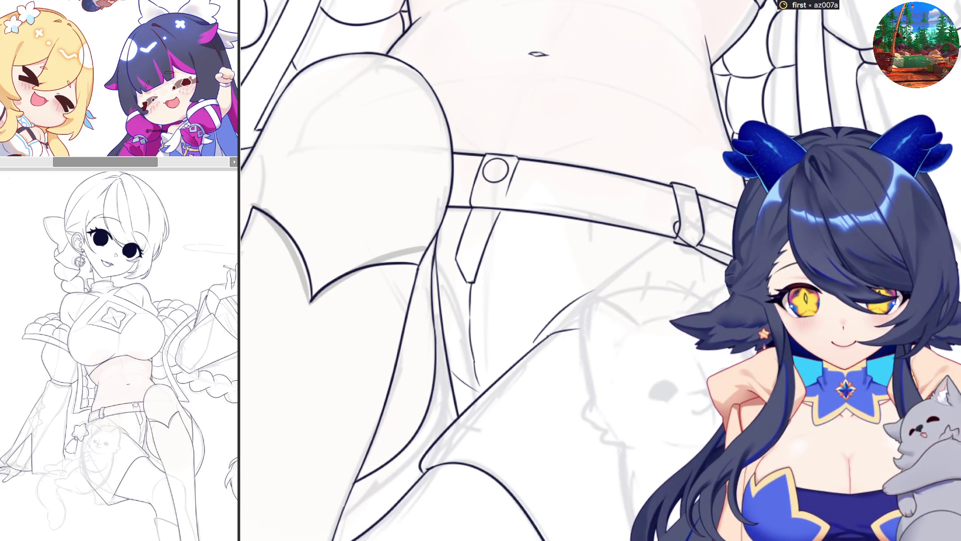
- Remove the stray marks and draw the hanging cord and loop edge for the star charm
key("ctrl+z")
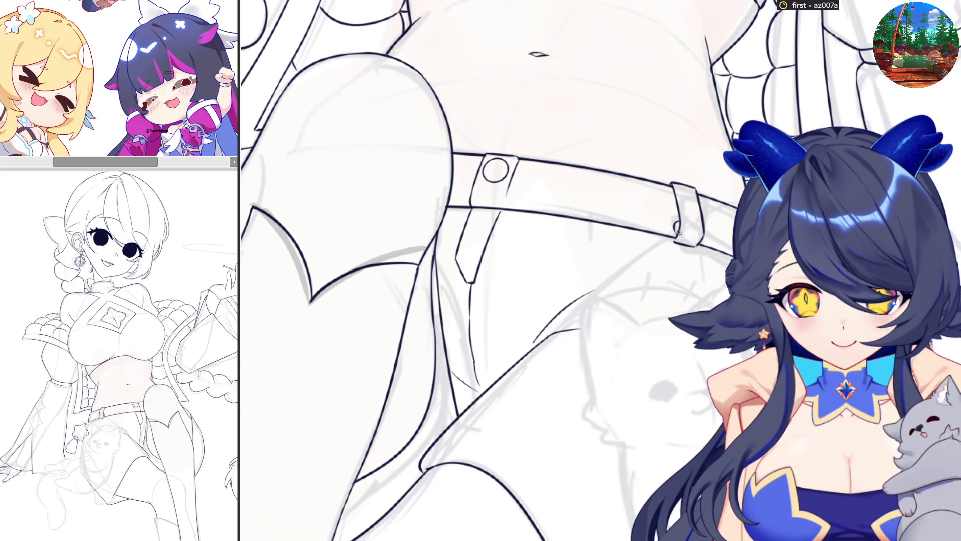
left_click_drag(690, 245, 733, 261)
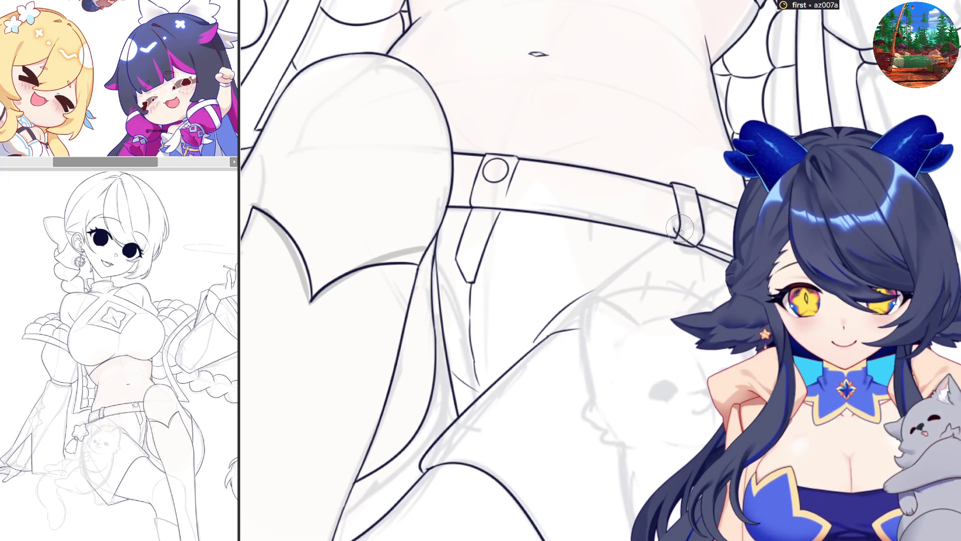
left_click_drag(675, 230, 714, 252)
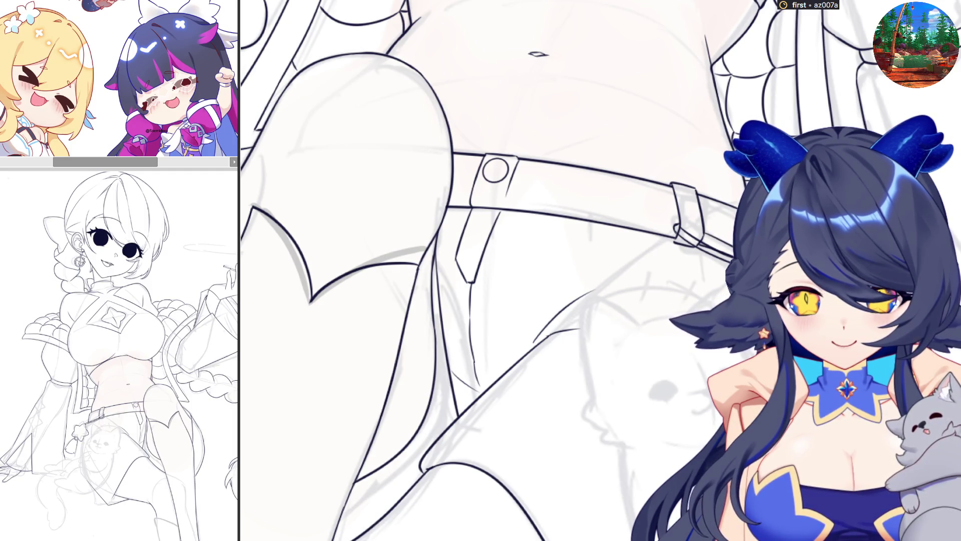
left_click_drag(704, 239, 721, 251)
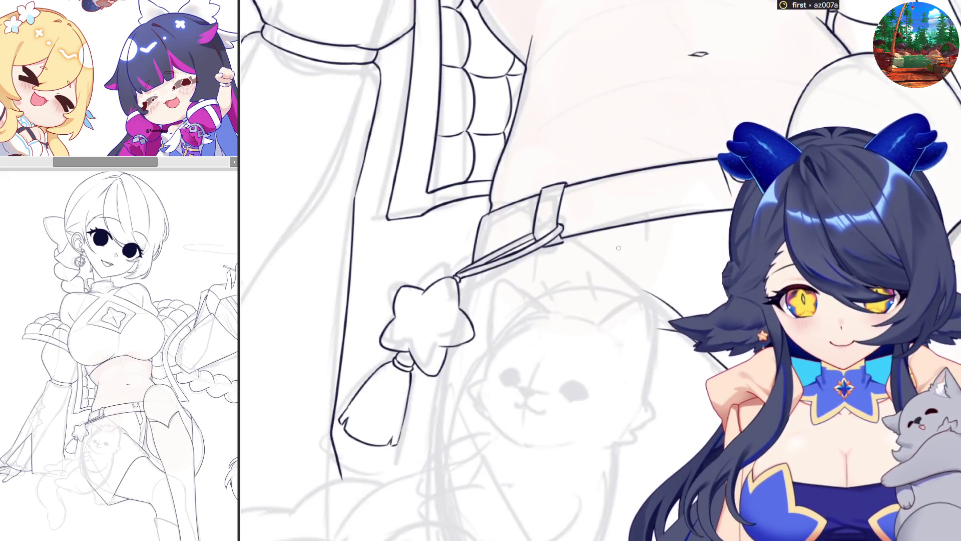
- Mirror the canvas horizontally while inking the braid's end tuft
key("m")
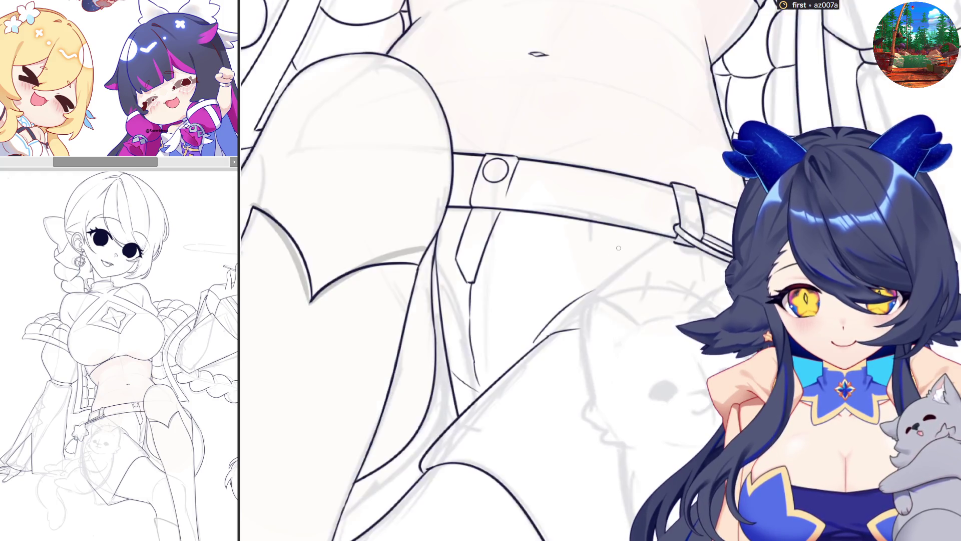
scroll(618, 248, "down", 3)
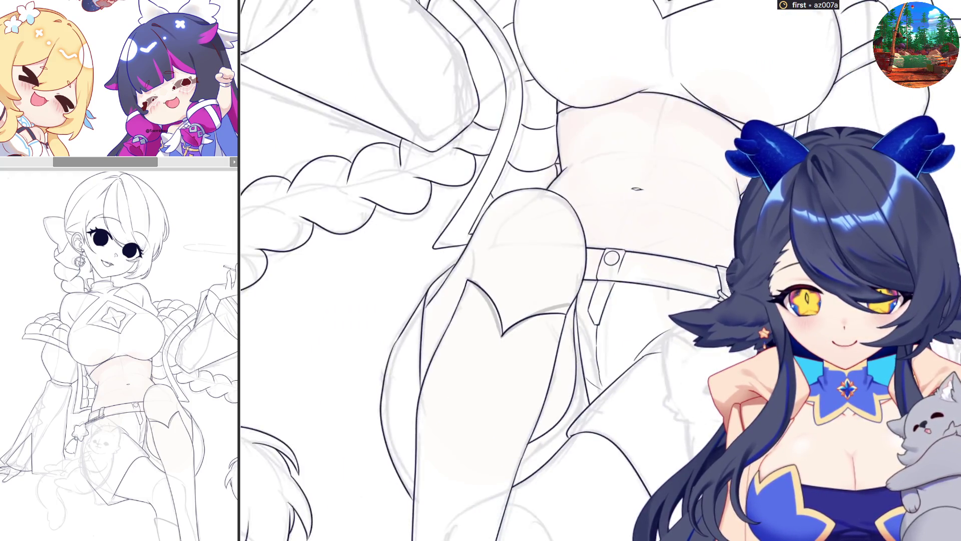
scroll(769, 450, "up", 1)
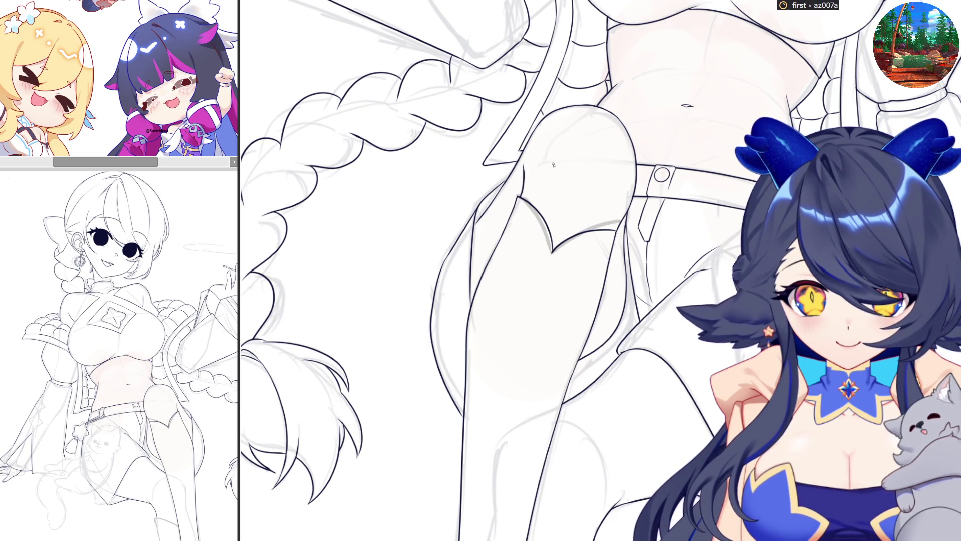
scroll(553, 164, "down", 2)
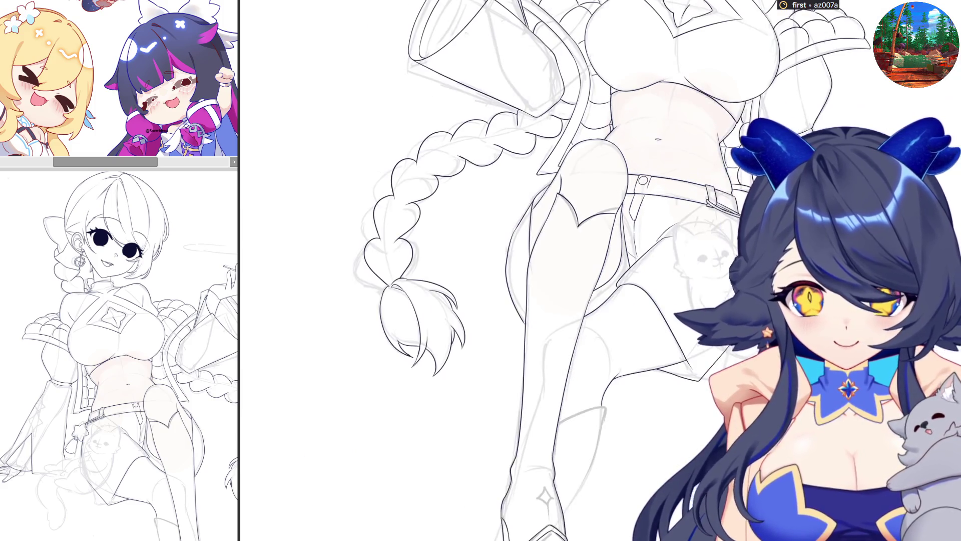
scroll(671, 317, "down", 2)
scroll(671, 316, "down", 2)
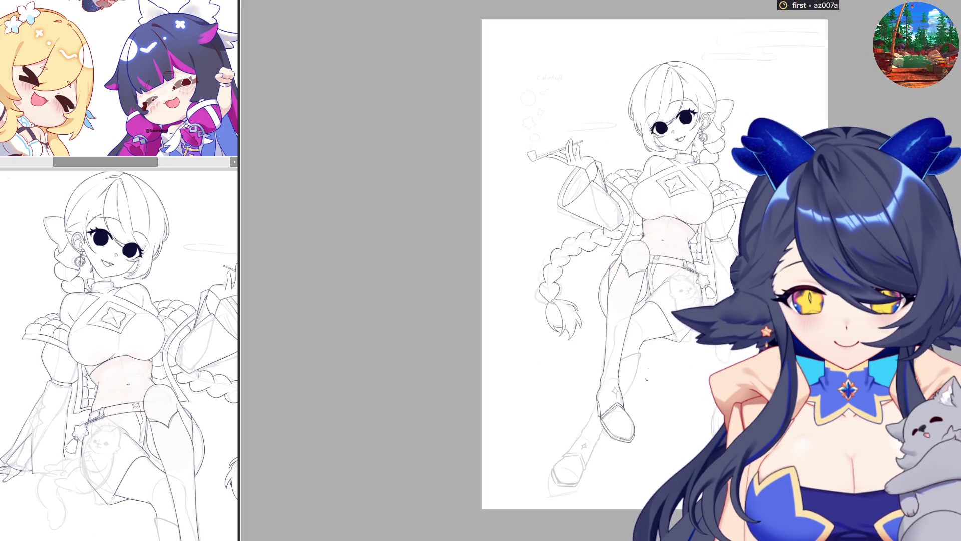
scroll(572, 445, "up", 3)
scroll(573, 445, "up", 2)
scroll(601, 270, "down", 2)
scroll(600, 270, "up", 2)
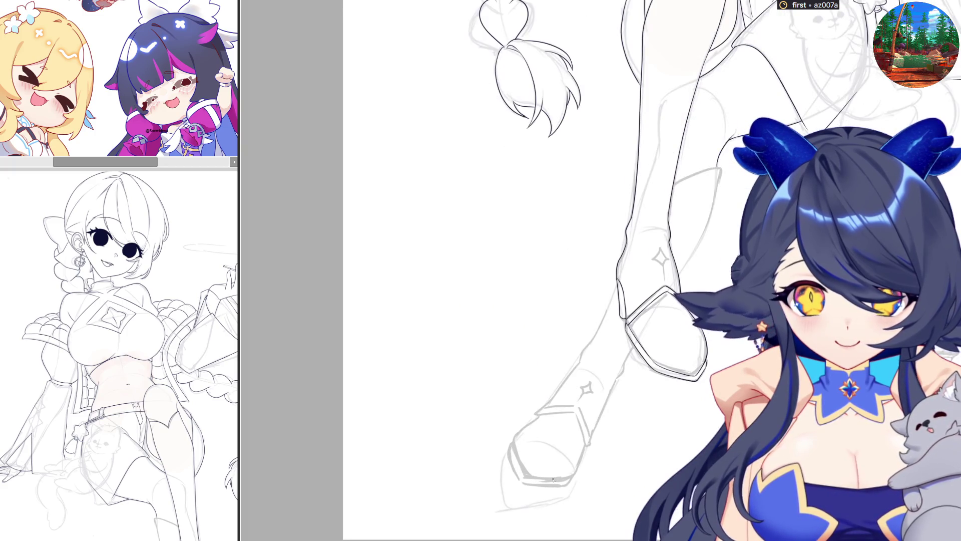
- Mirror the drawing horizontally to check its proportions
key("m")
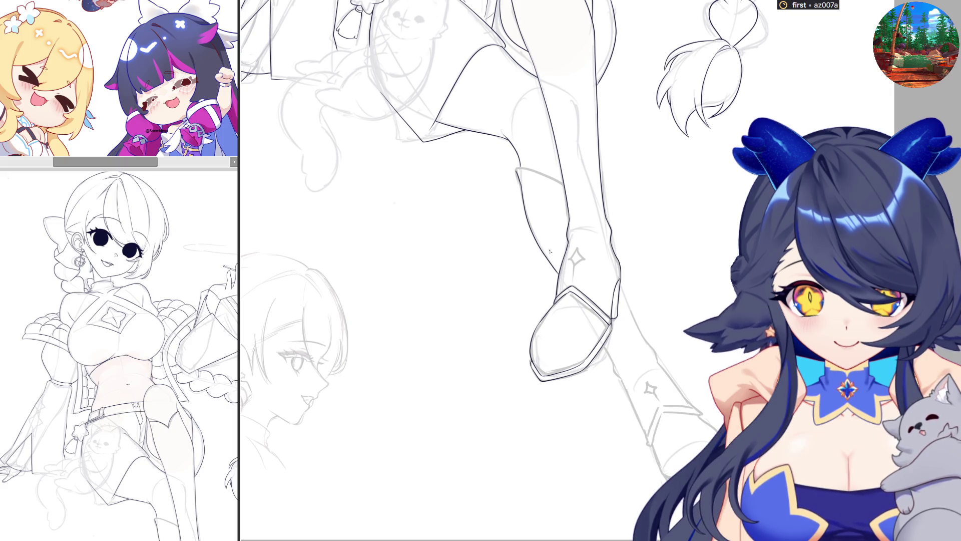
scroll(556, 255, "up", 2)
scroll(511, 196, "up", 2)
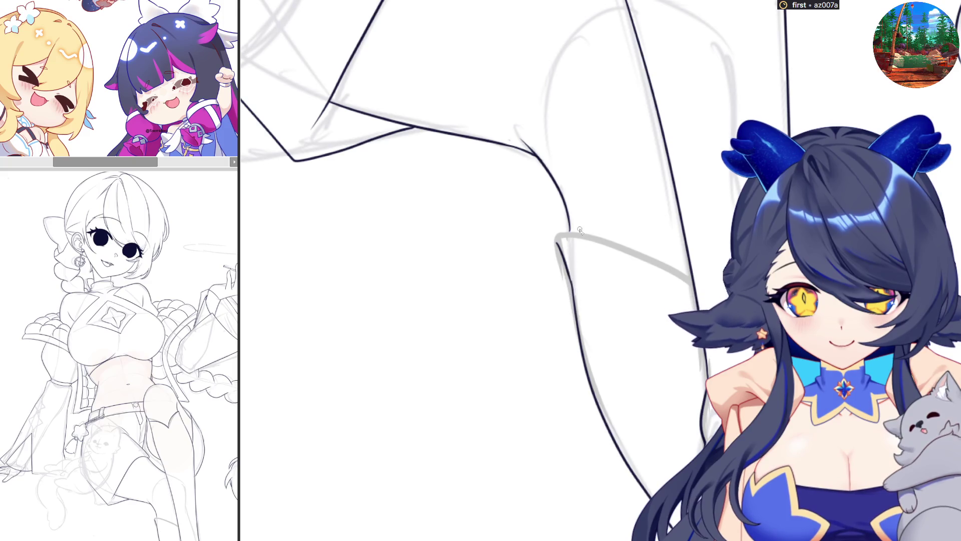
- Ink the leg's sketch line and the boot's right side, redoing the side stroke once
left_click_drag(594, 237, 695, 281)
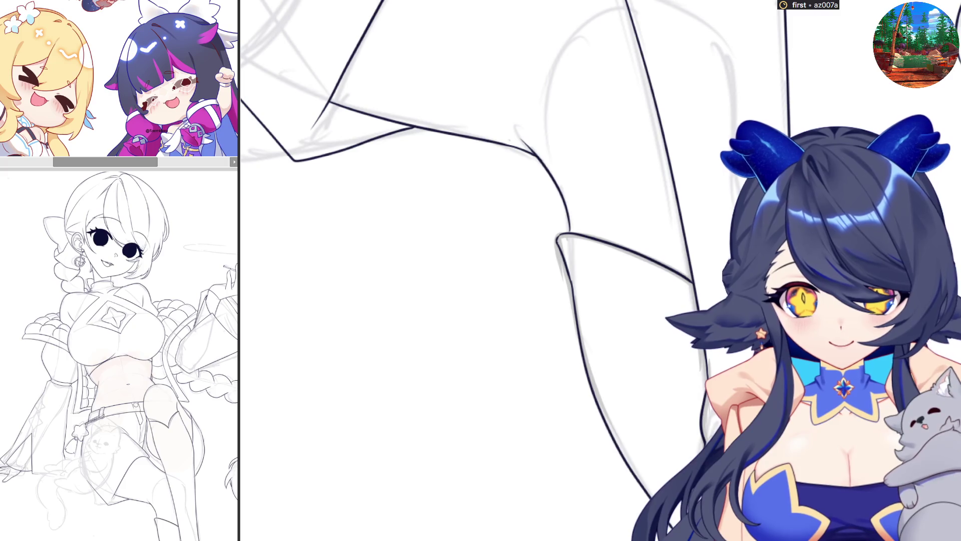
scroll(613, 212, "down", 1)
scroll(612, 212, "down", 1)
scroll(612, 212, "down", 2)
scroll(612, 212, "up", 2)
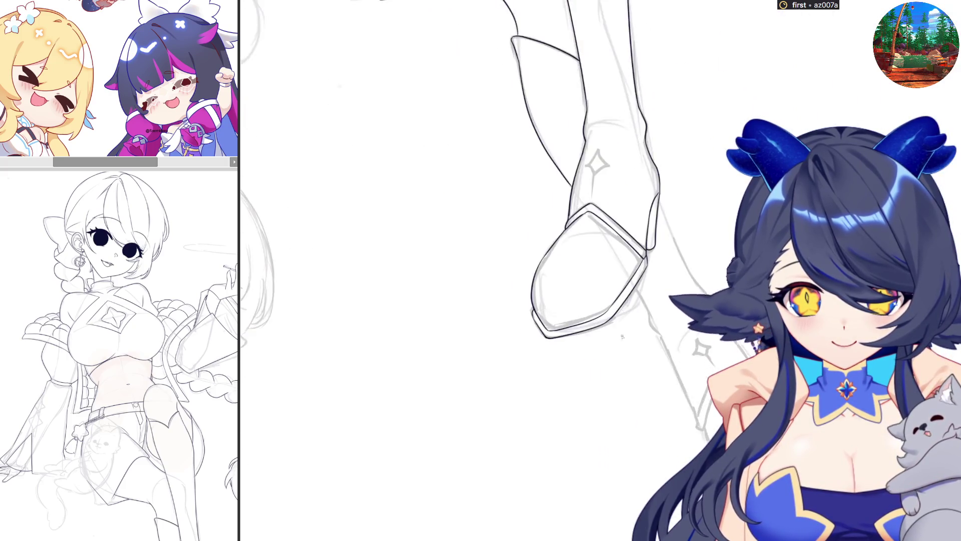
scroll(612, 212, "up", 1)
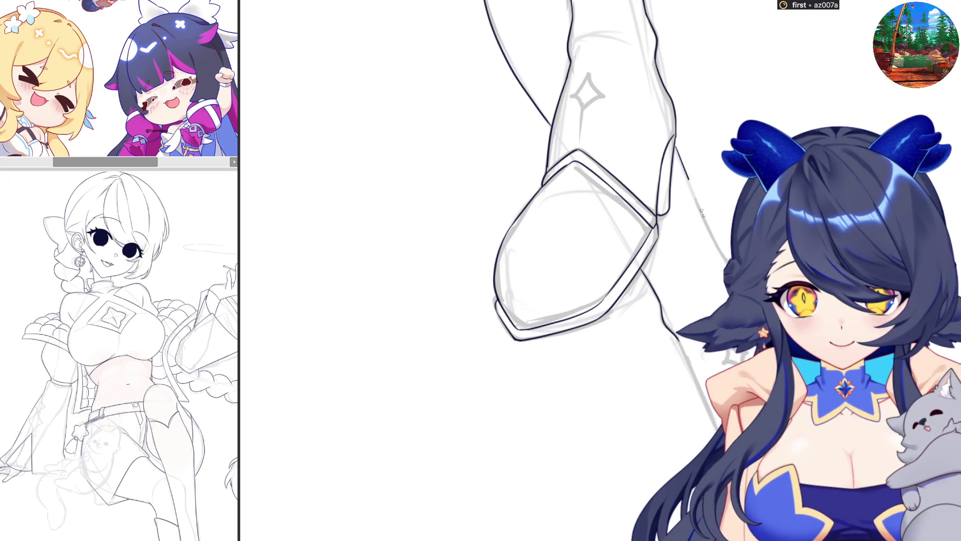
left_click_drag(674, 149, 719, 259)
key("ctrl+z")
left_click_drag(675, 148, 726, 258)
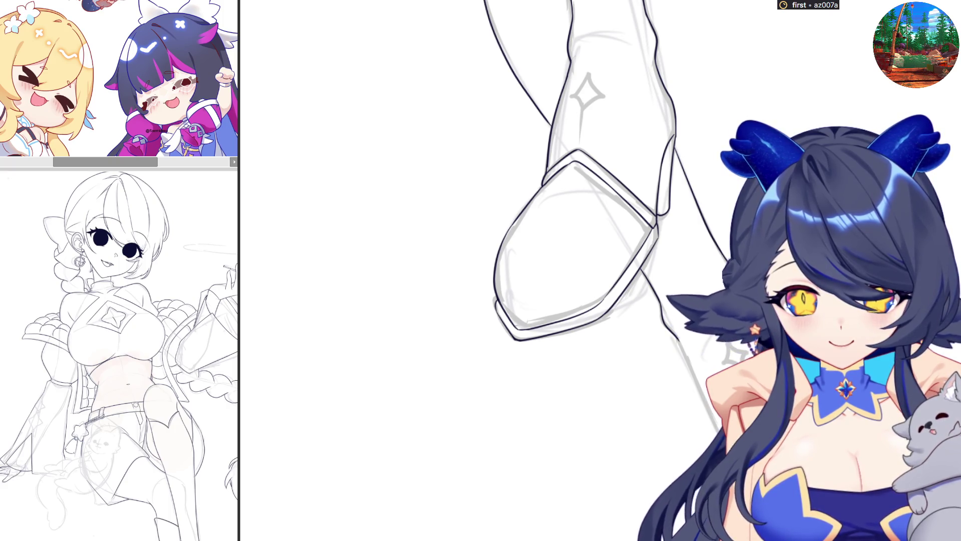
- With the canvas mirrored, ink the boot cuff and the leg's right edge, then flip back
key("m")
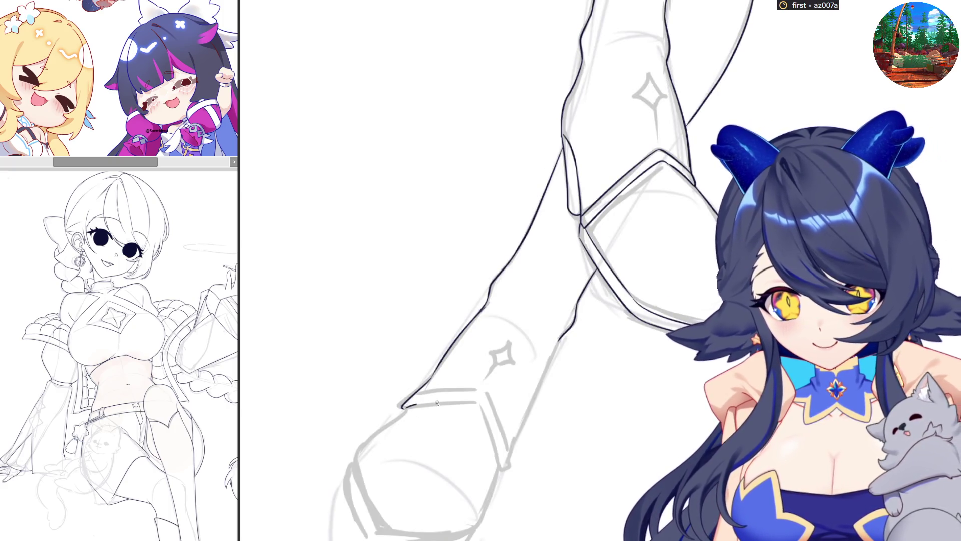
left_click_drag(406, 407, 477, 406)
key("ctrl+z")
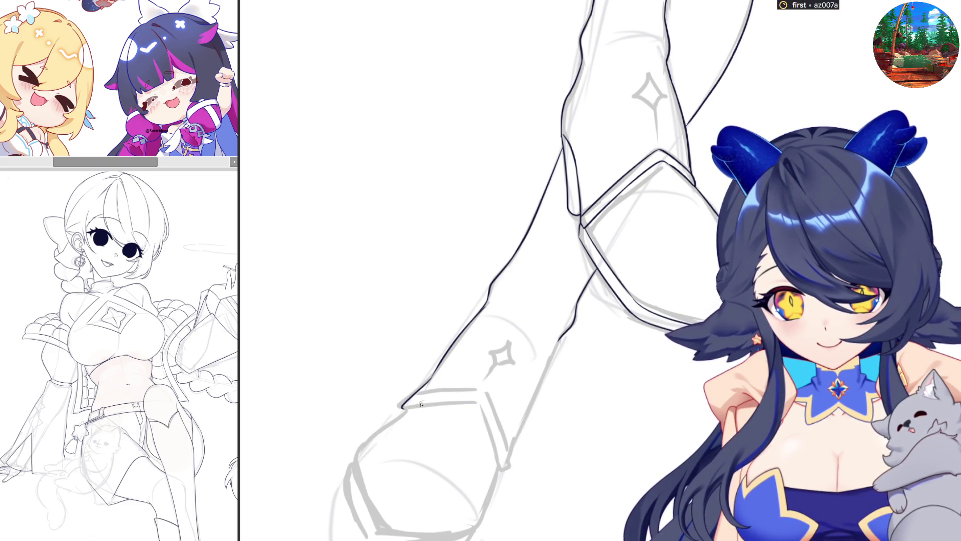
mouse_move(407, 408)
left_mouse_down()
mouse_move(475, 404)
mouse_move(497, 465)
left_mouse_up()
left_click_drag(574, 319, 505, 463)
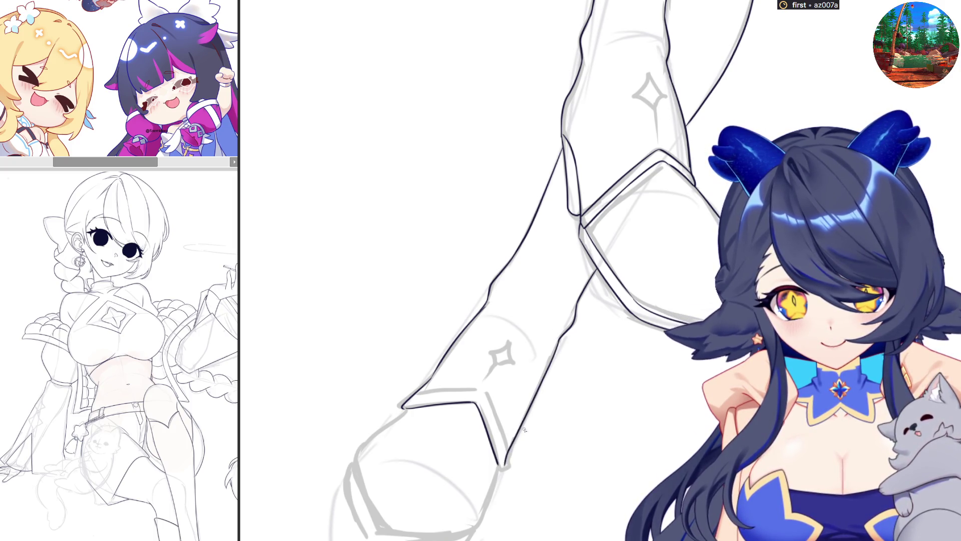
key("m")
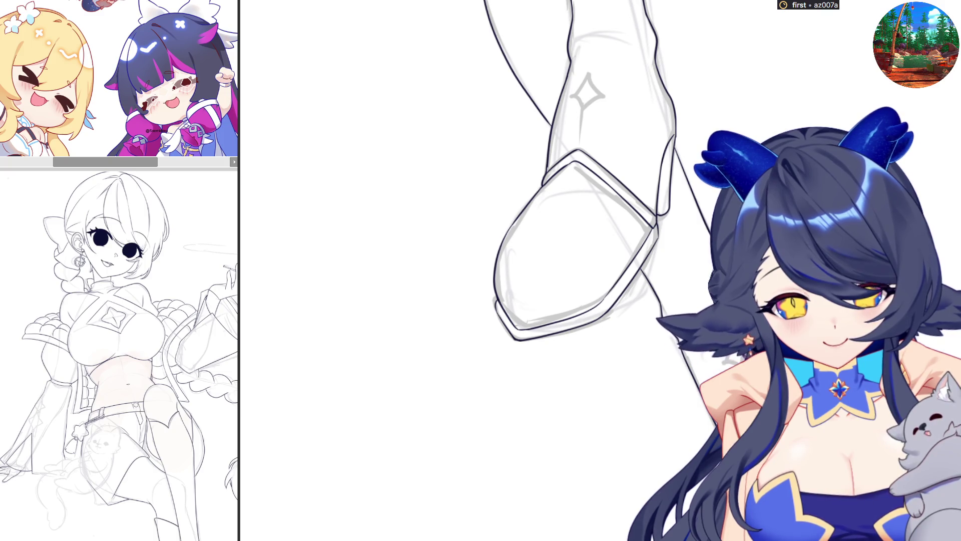
scroll(601, 218, "down", 3)
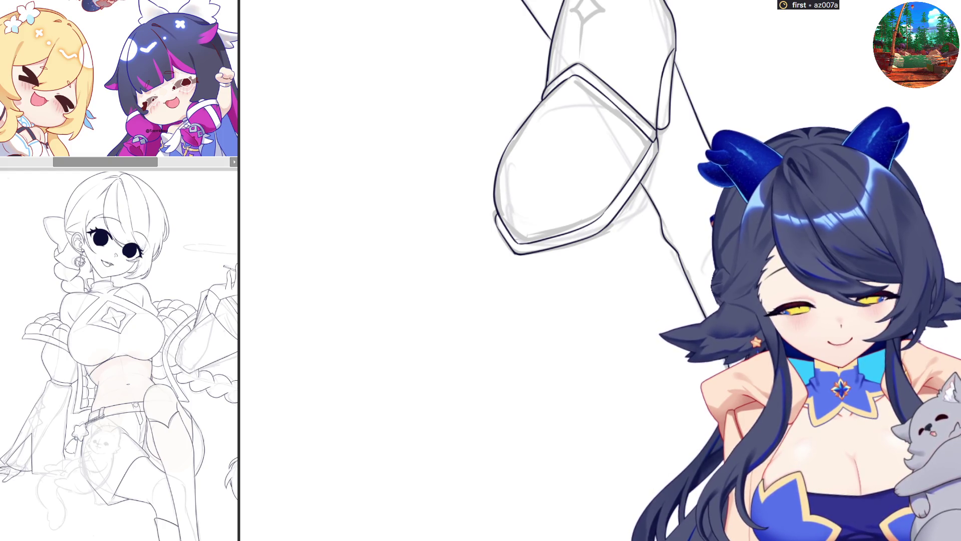
scroll(825, 196, "up", 2)
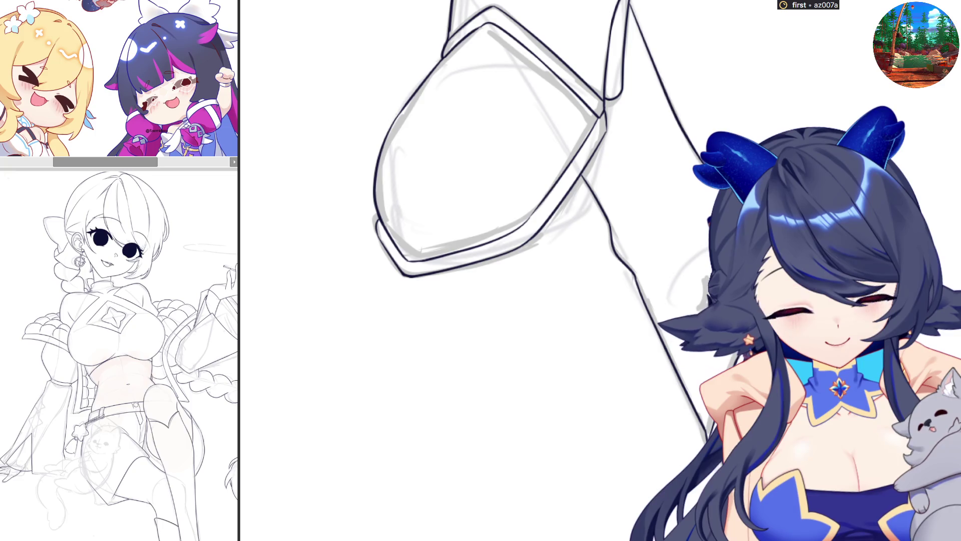
scroll(601, 270, "down", 3)
scroll(709, 276, "down", 2)
scroll(709, 278, "down", 2)
scroll(709, 277, "down", 2)
scroll(709, 277, "up", 2)
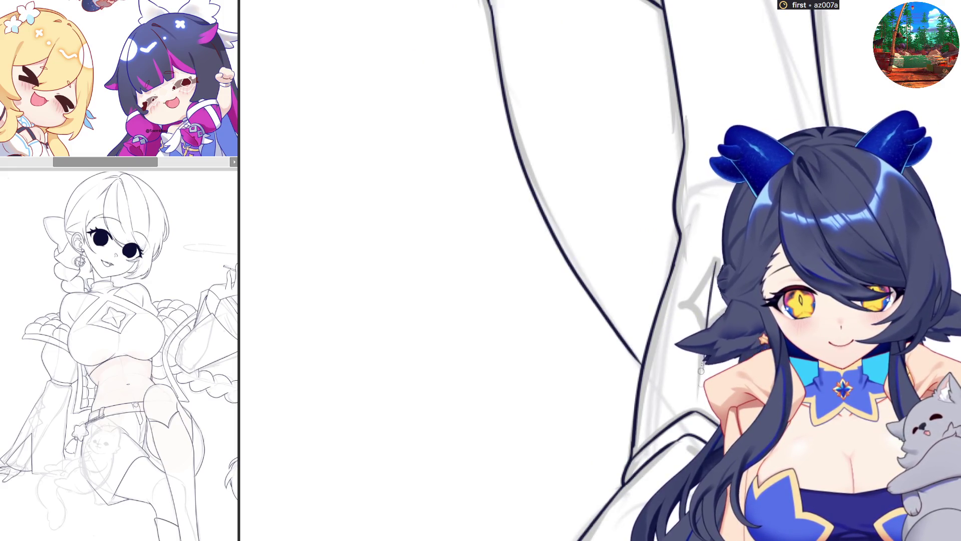
- Ink a short contour line along the arm
mouse_move(713, 260)
left_mouse_down()
mouse_move(704, 316)
mouse_move(679, 311)
left_mouse_up()
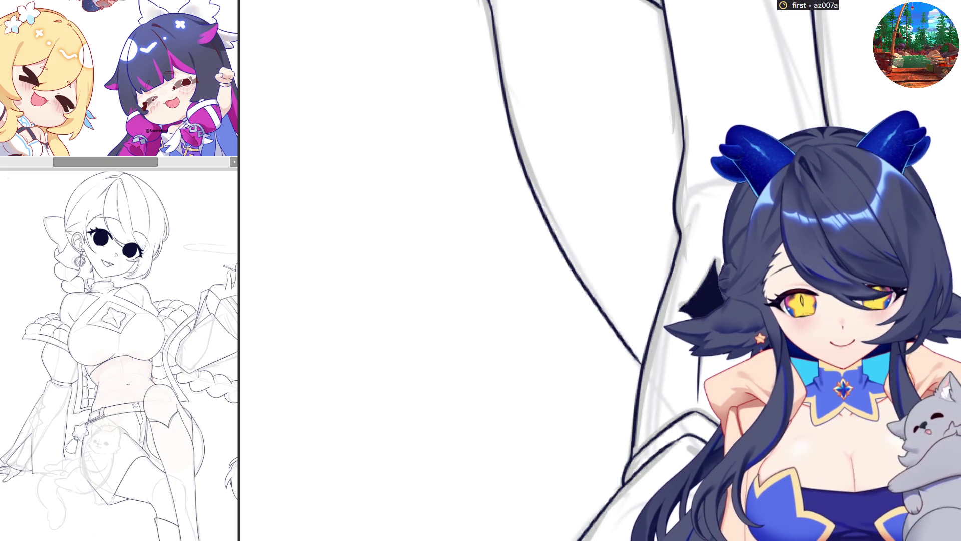
scroll(671, 351, "down", 5)
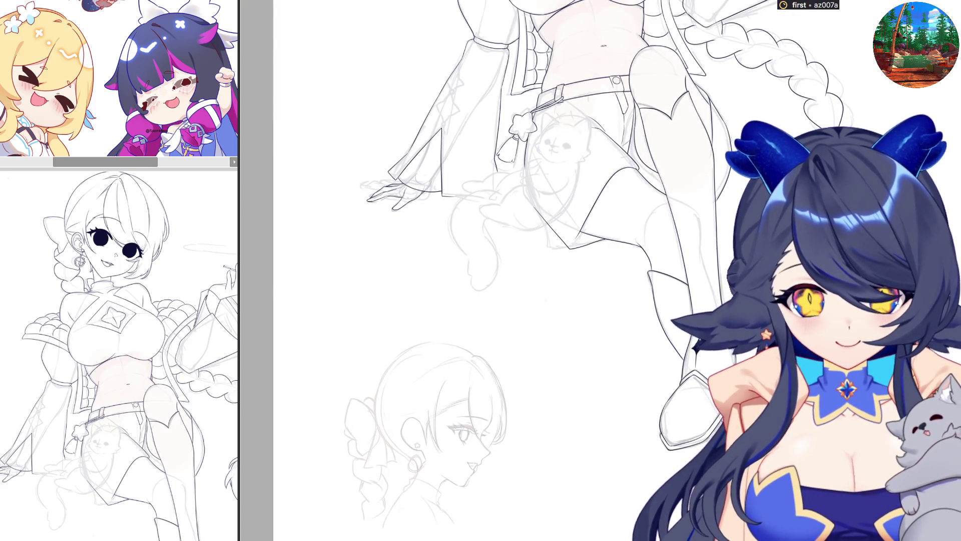
scroll(563, 271, "down", 2)
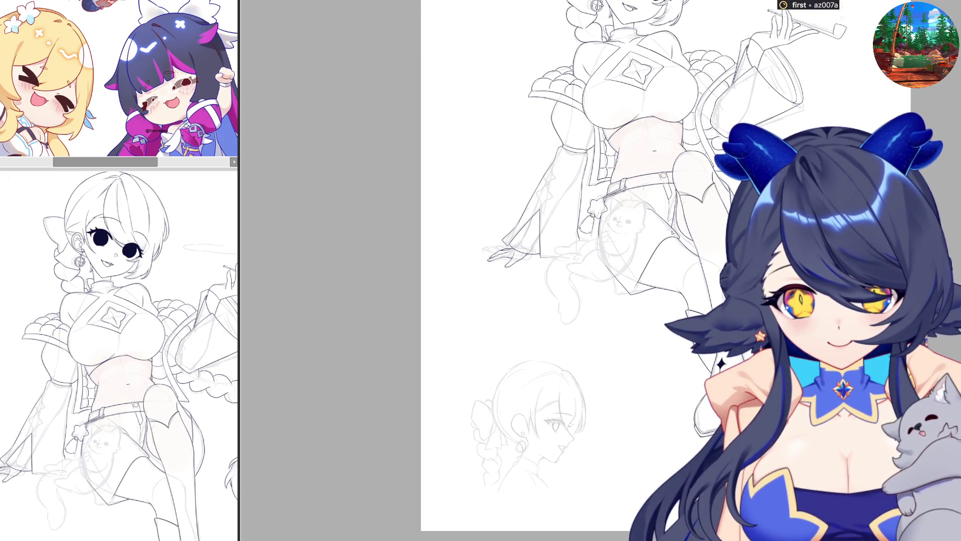
scroll(662, 253, "up", 1)
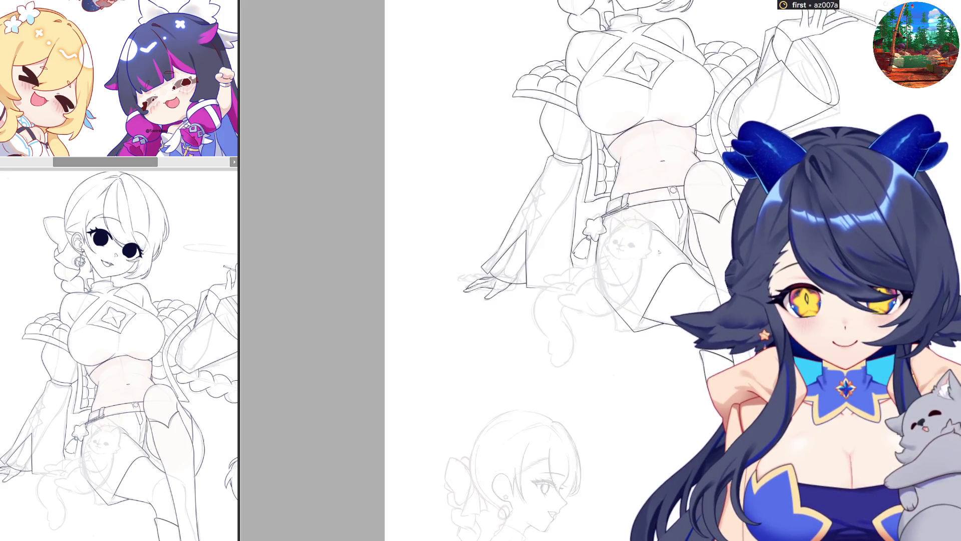
scroll(661, 253, "up", 1)
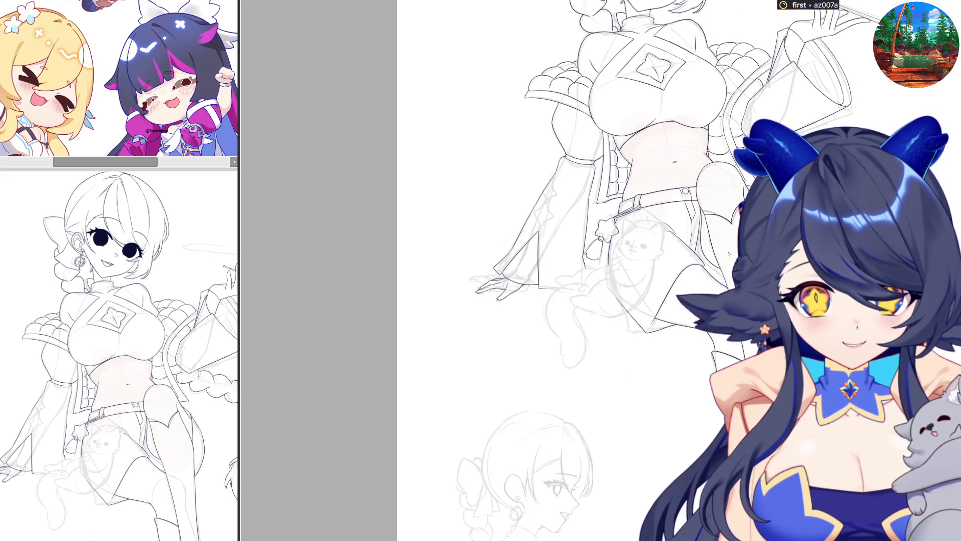
scroll(736, 259, "down", 1)
scroll(678, 271, "down", 1)
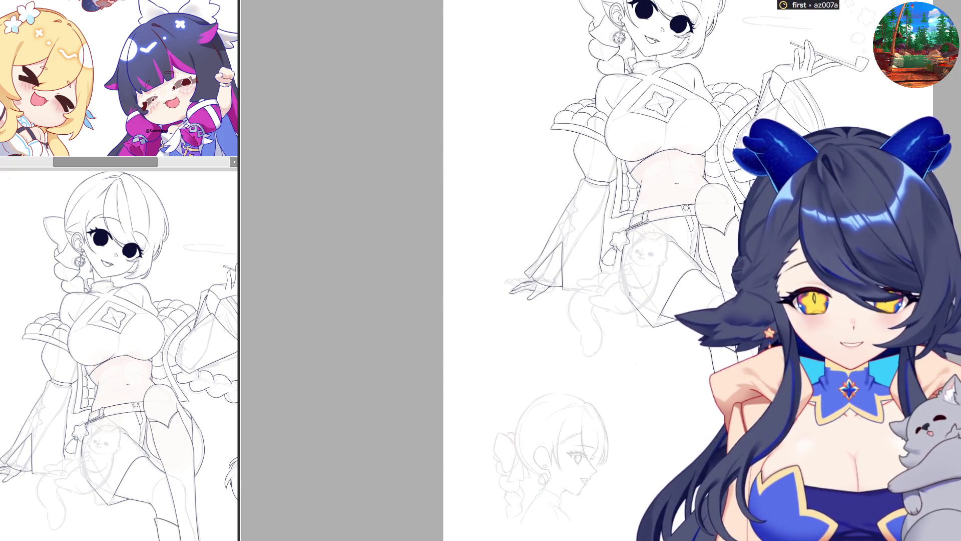
scroll(630, 292, "down", 1)
scroll(596, 217, "up", 2)
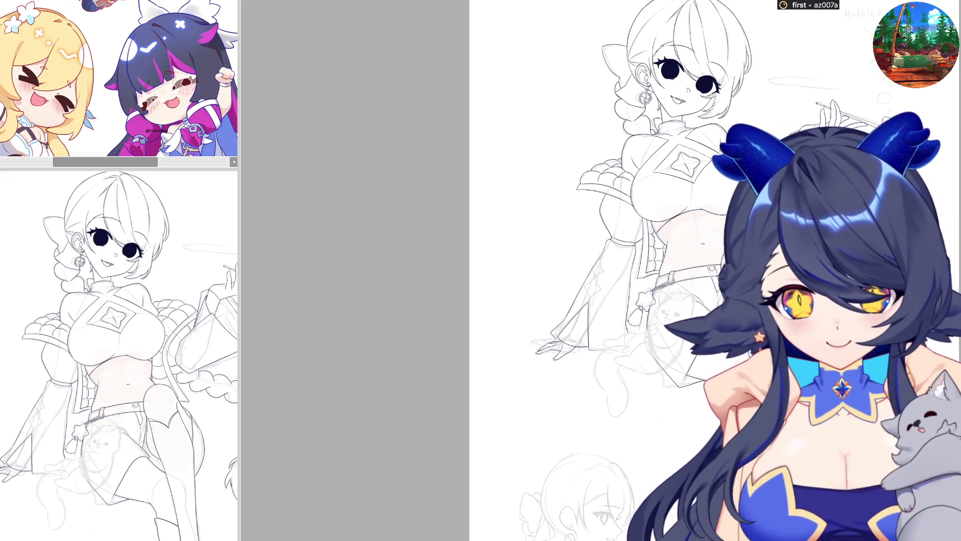
scroll(601, 270, "down", 1)
scroll(527, 271, "up", 2)
scroll(481, 270, "up", 3)
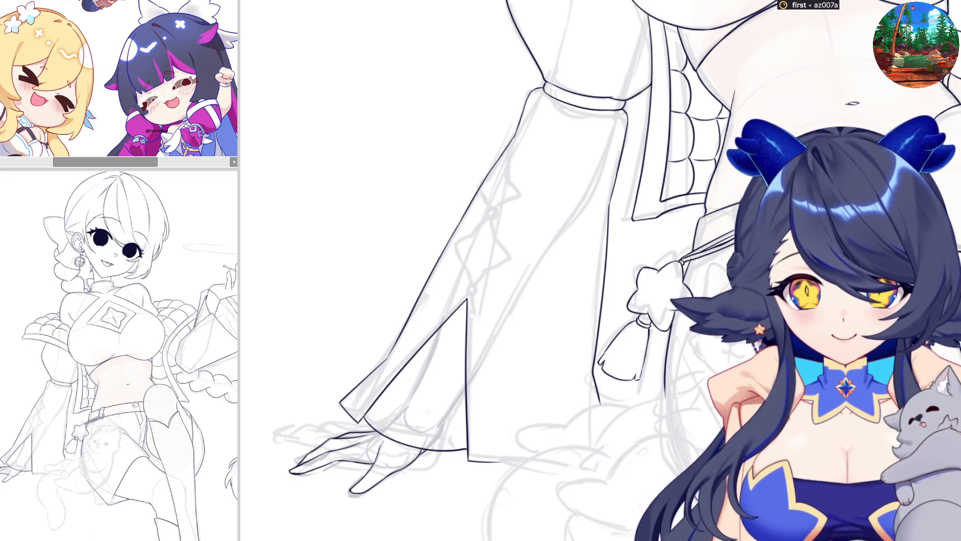
scroll(708, 367, "up", 5)
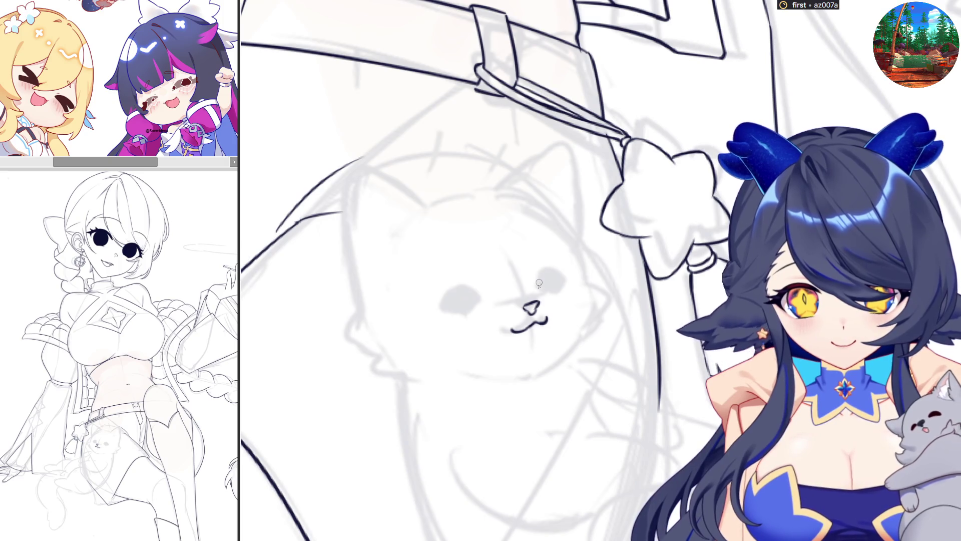
- Ink both cat eyes, a curved face line and the left cheek and jaw, then mirror to check
left_click_drag(539, 283, 561, 272)
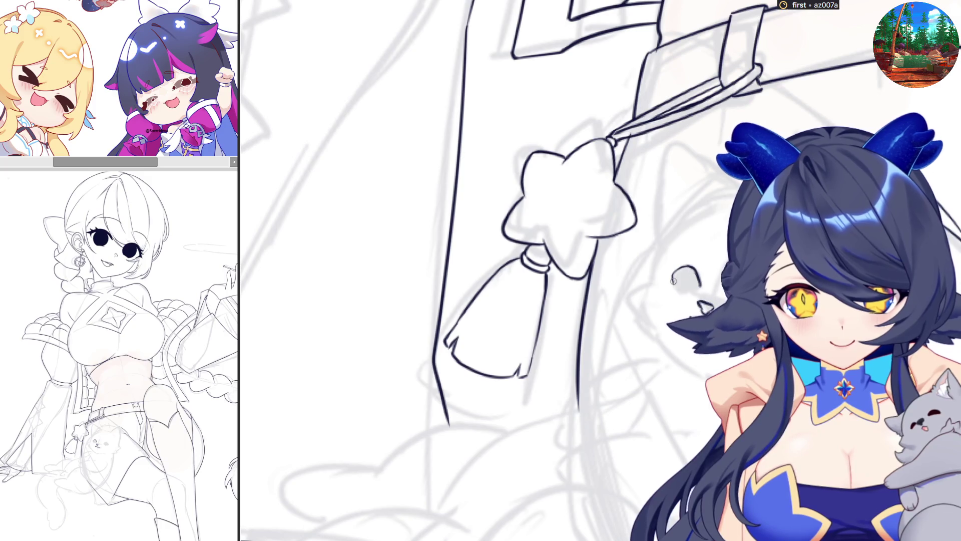
left_click_drag(676, 296, 692, 295)
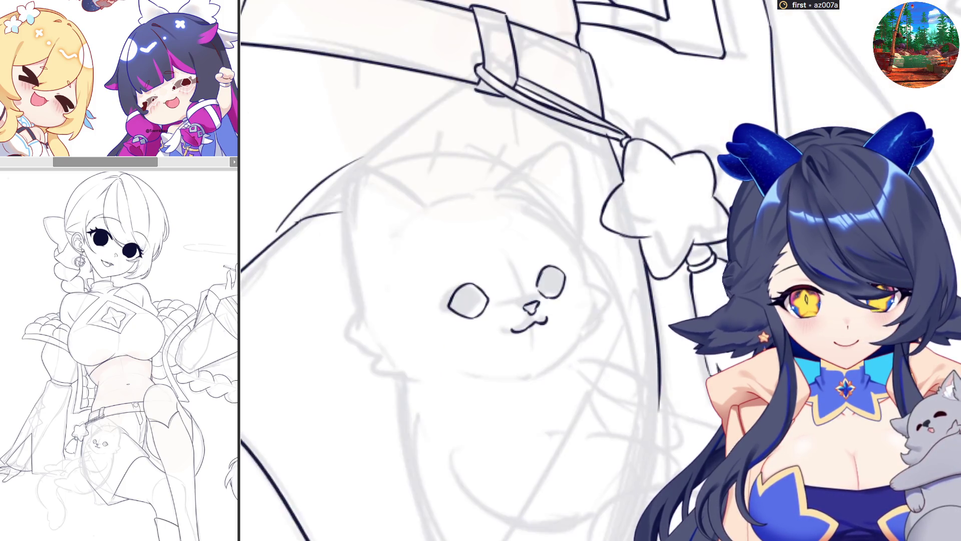
mouse_move(671, 225)
left_mouse_down()
mouse_move(638, 306)
mouse_move(664, 353)
left_mouse_up()
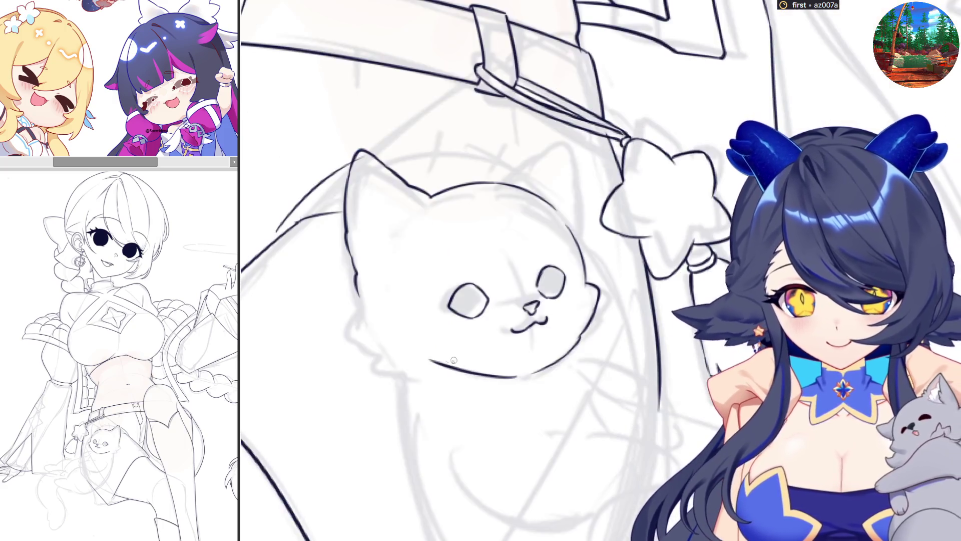
left_click_drag(351, 309, 428, 370)
key("m")
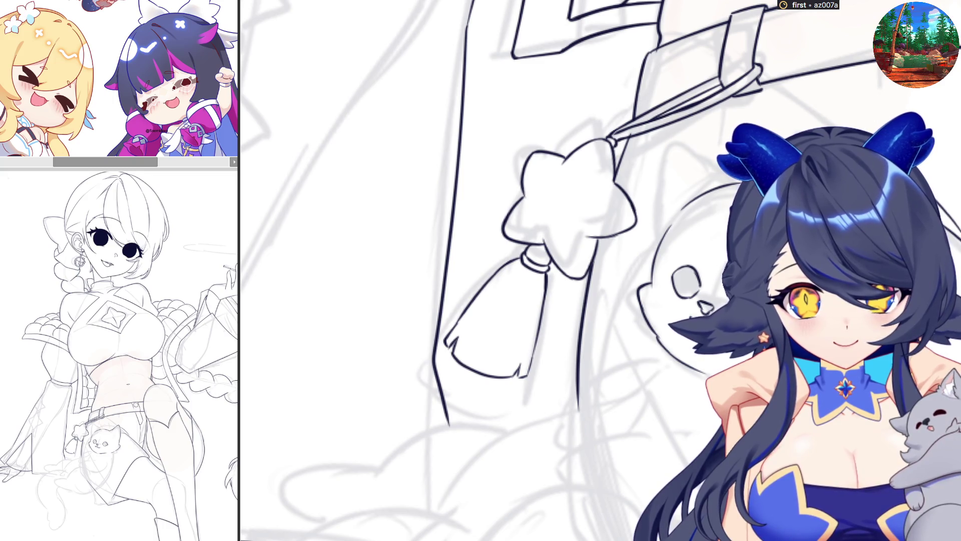
- Flip the canvas back and forth to check proportions, then ink the top of the cat's head
key("m")
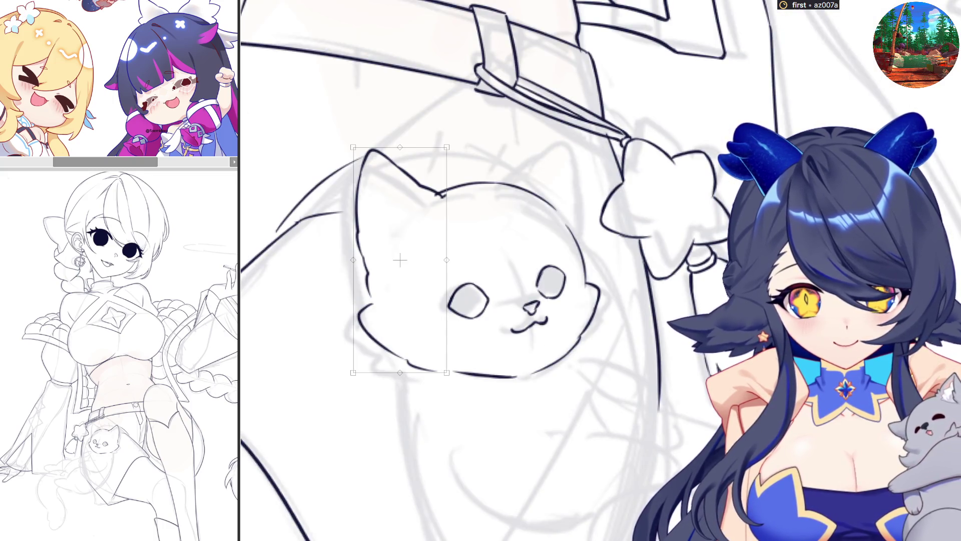
key("m")
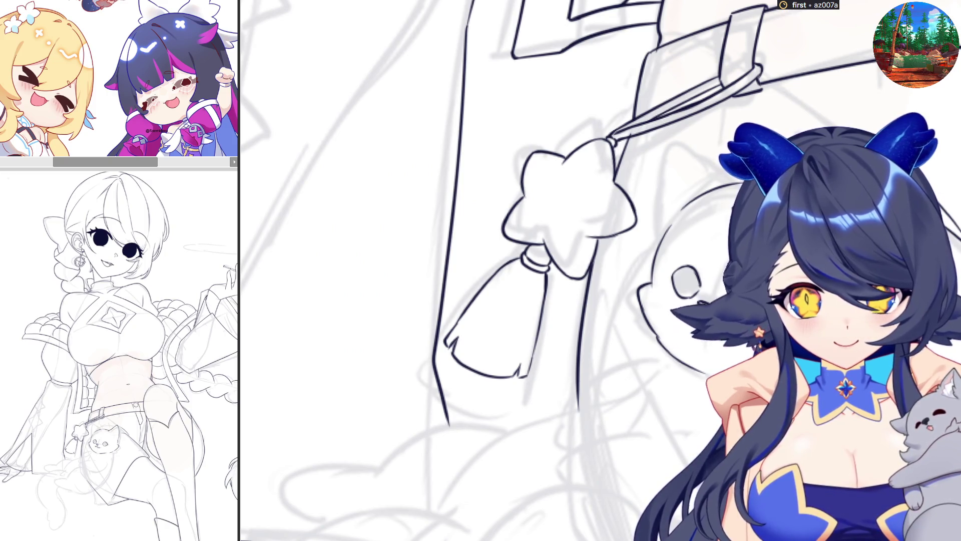
key("m")
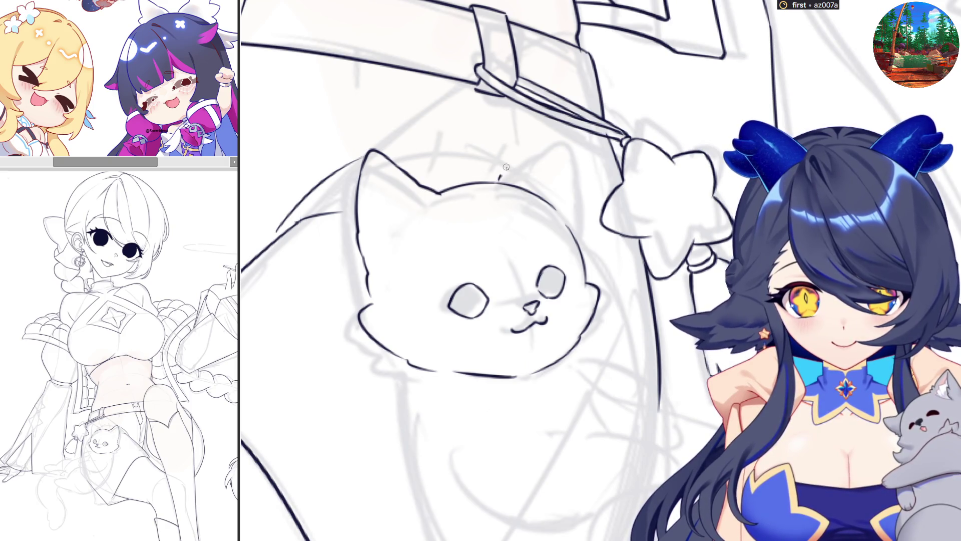
mouse_move(510, 165)
left_mouse_down()
mouse_move(526, 124)
mouse_move(542, 128)
mouse_move(573, 217)
mouse_move(739, 180)
left_mouse_up()
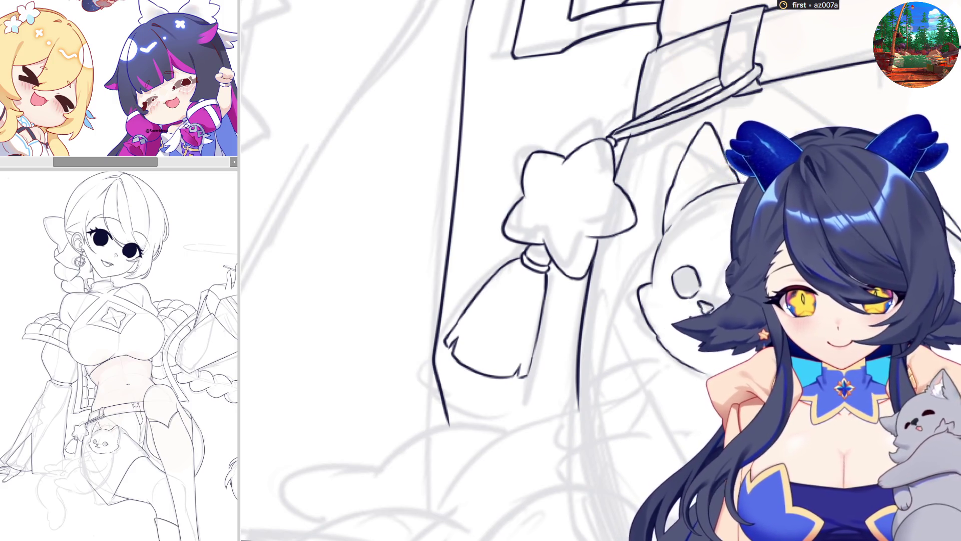
scroll(481, 270, "down", 2)
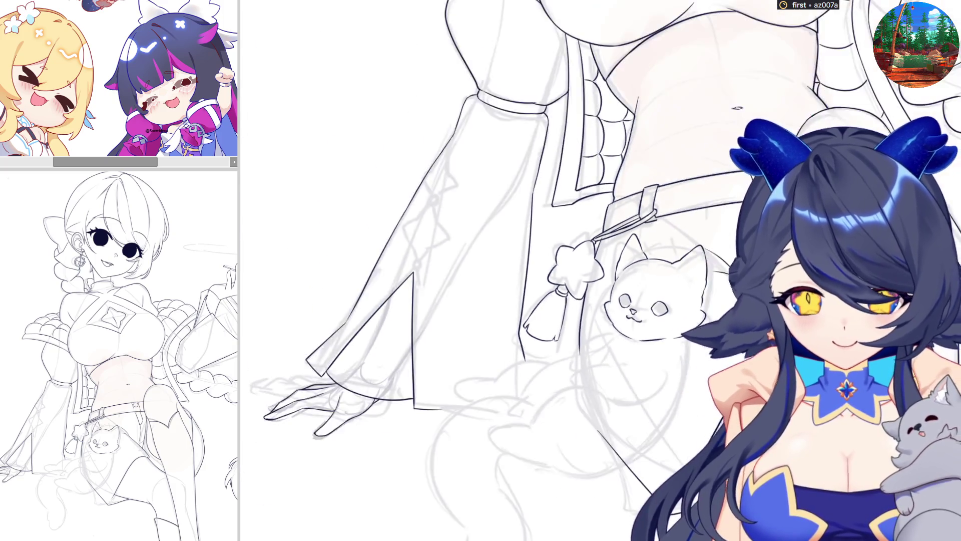
scroll(481, 270, "up", 1)
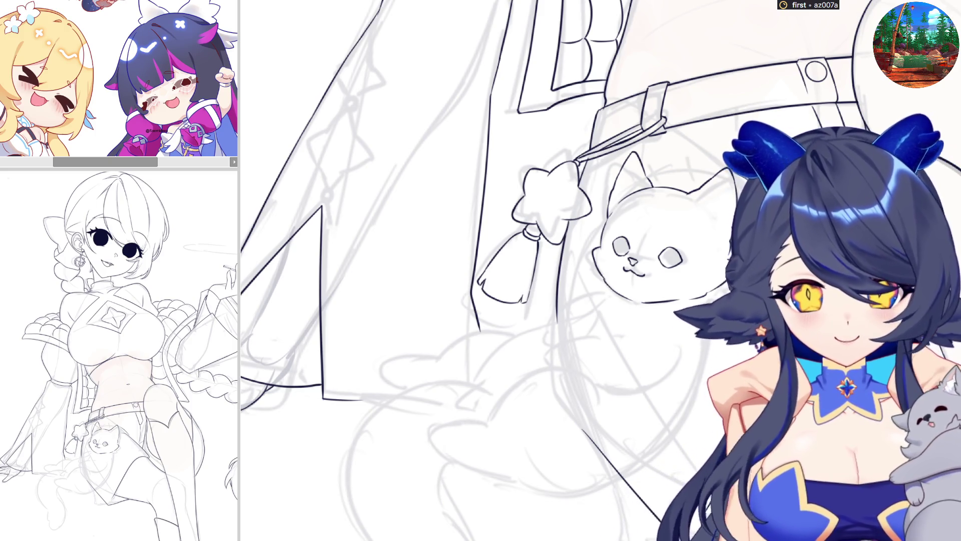
- Ink the cat's body line downward while the canvas is mirrored, then unflip
key("m")
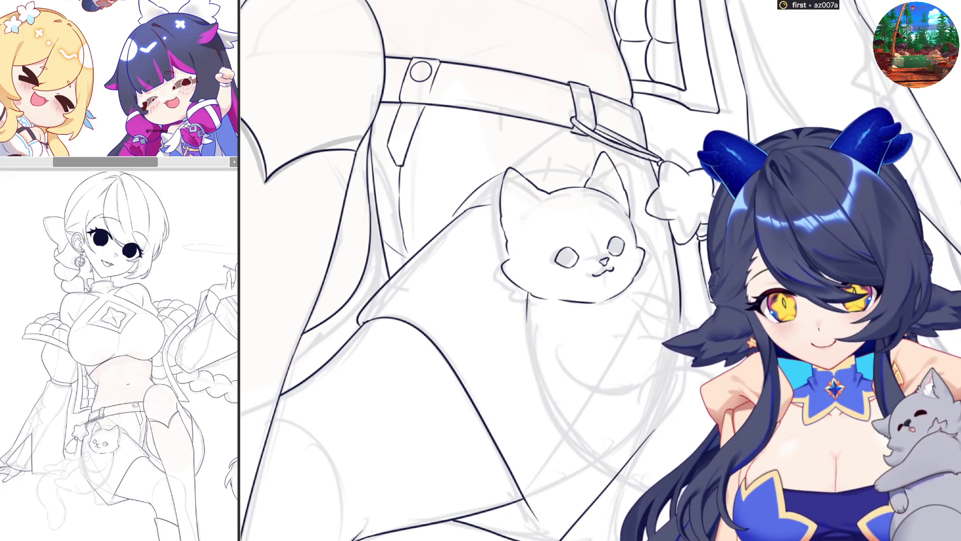
mouse_move(527, 295)
left_mouse_down()
mouse_move(599, 466)
mouse_move(625, 487)
left_mouse_up()
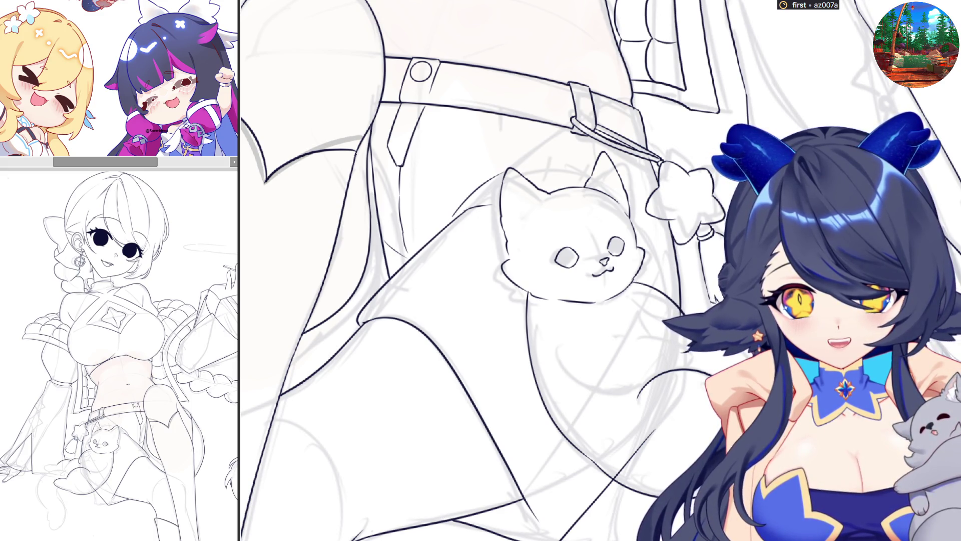
key("h")
scroll(495, 402, "down", 2)
scroll(495, 403, "down", 2)
scroll(495, 403, "up", 2)
scroll(602, 229, "up", 2)
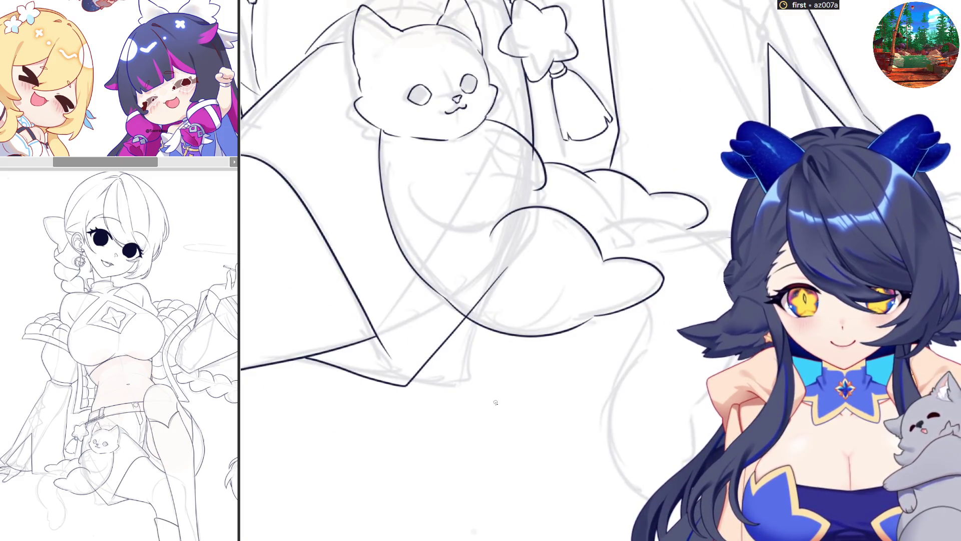
- Redraw the cloud arc until clean, then ink the tail line curving down from the cloud
left_click_drag(605, 224, 698, 237)
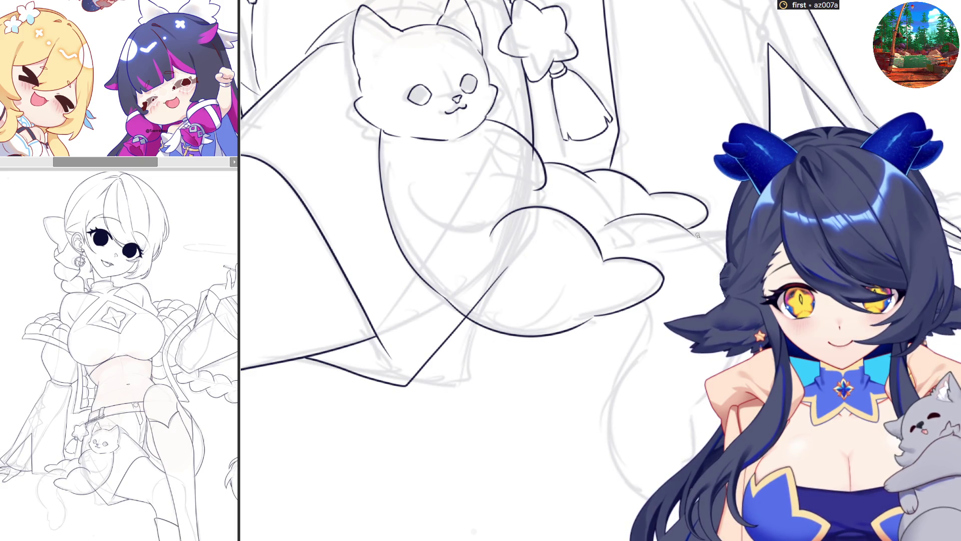
key("ctrl+z")
left_click_drag(605, 224, 723, 262)
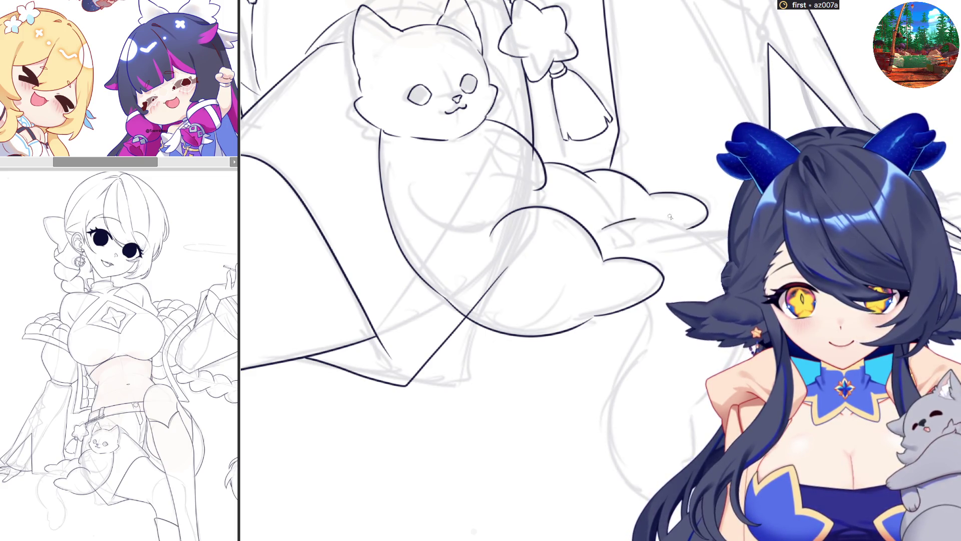
key("ctrl+z")
left_click_drag(605, 223, 721, 259)
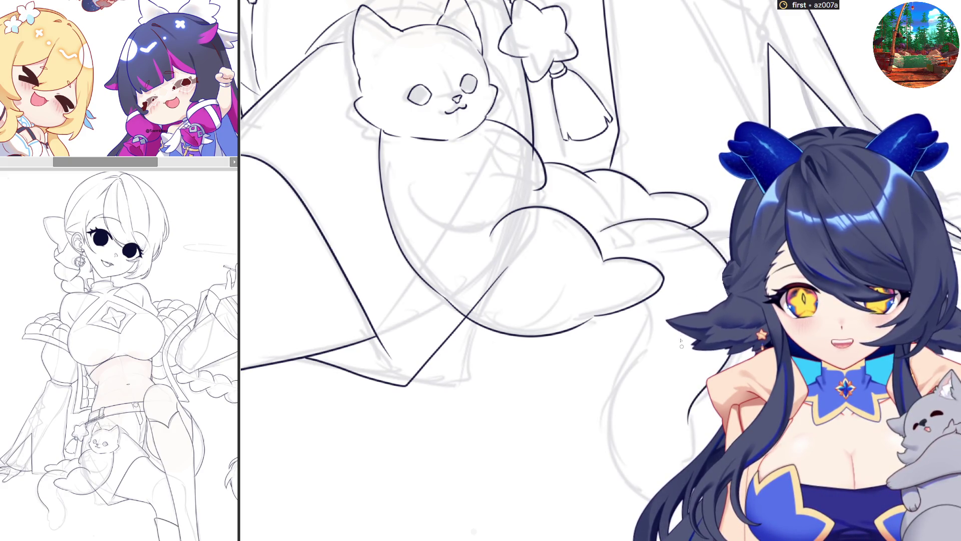
key("ctrl+z")
mouse_move(632, 364)
left_mouse_down()
mouse_move(609, 426)
mouse_move(620, 471)
mouse_move(646, 496)
left_mouse_up()
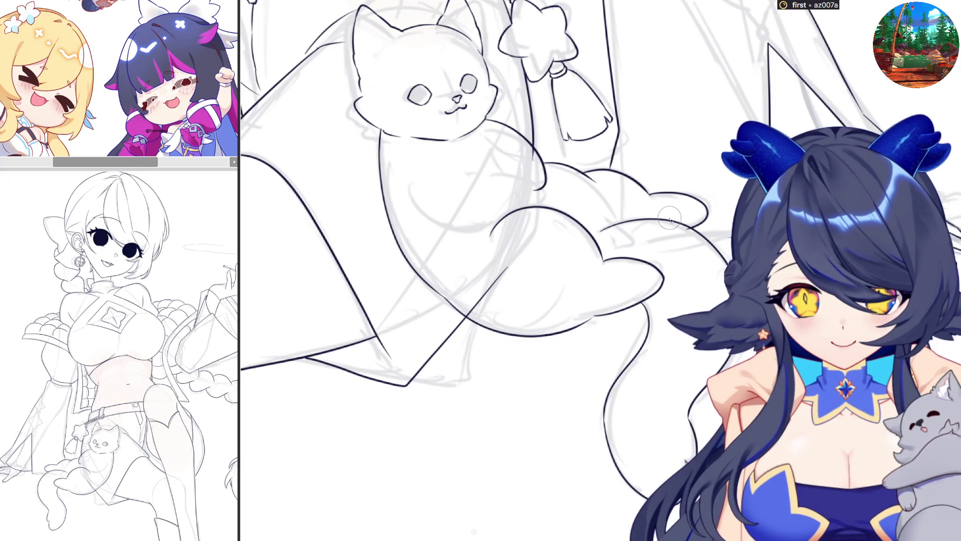
scroll(712, 298, "up", 3)
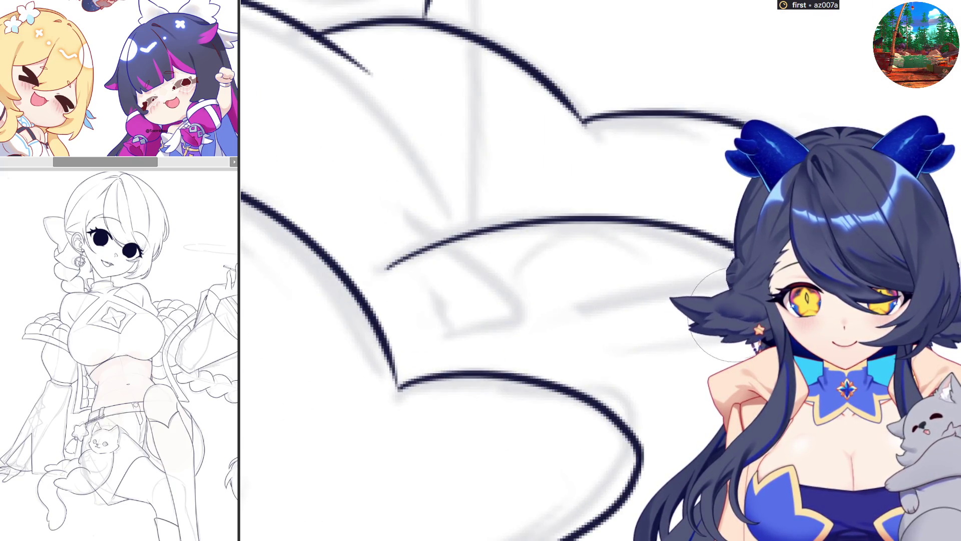
scroll(713, 297, "down", 2)
scroll(480, 271, "down", 2)
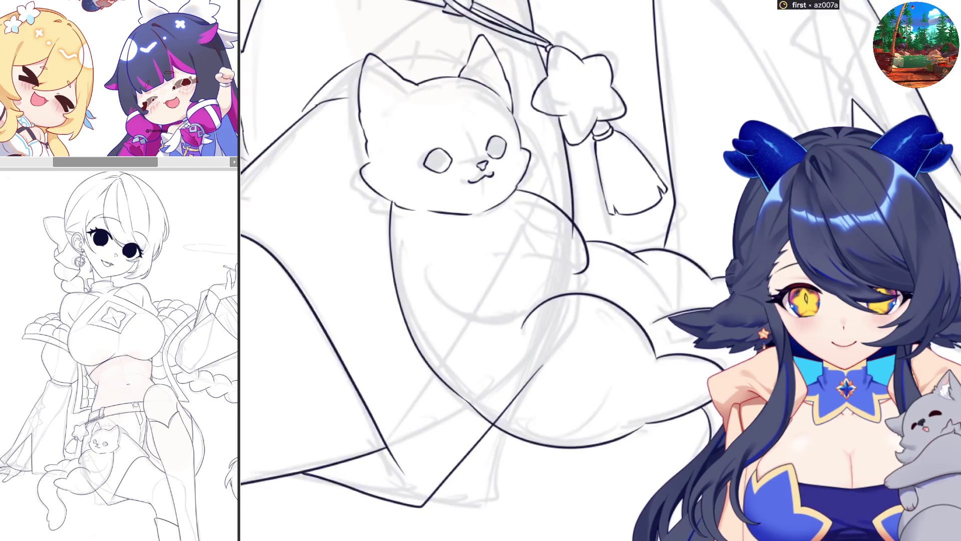
scroll(481, 271, "down", 1)
scroll(788, 345, "down", 1)
scroll(789, 345, "down", 1)
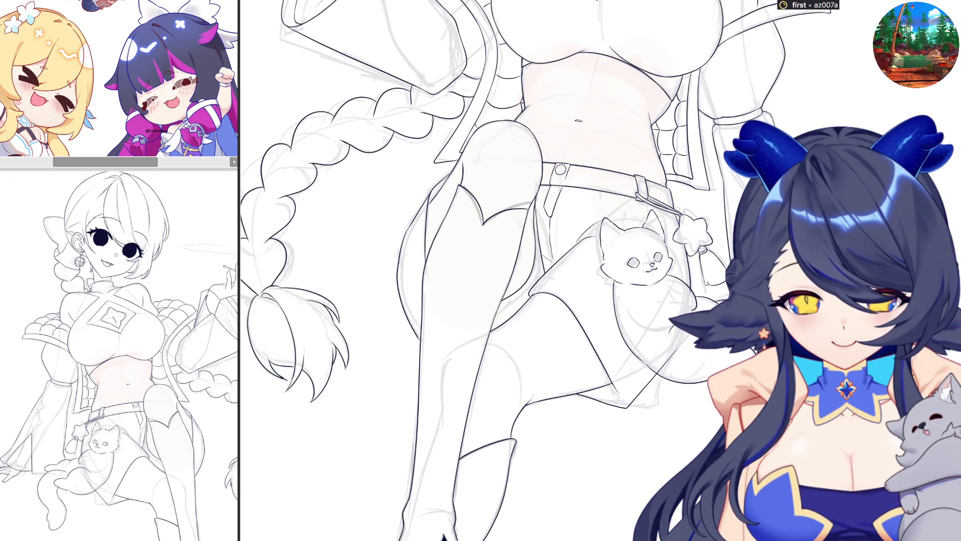
scroll(653, 300, "up", 1)
scroll(653, 300, "up", 1)
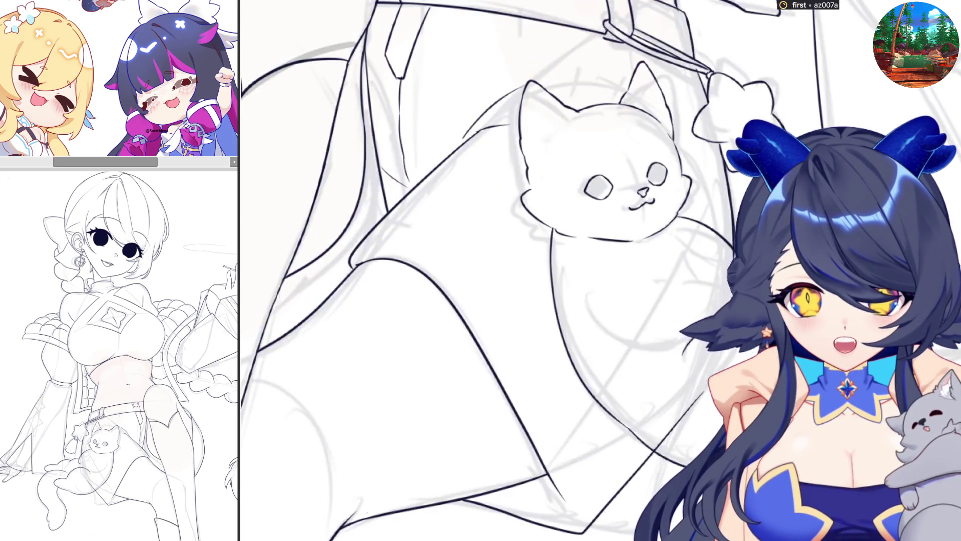
scroll(623, 263, "up", 1)
scroll(624, 263, "up", 1)
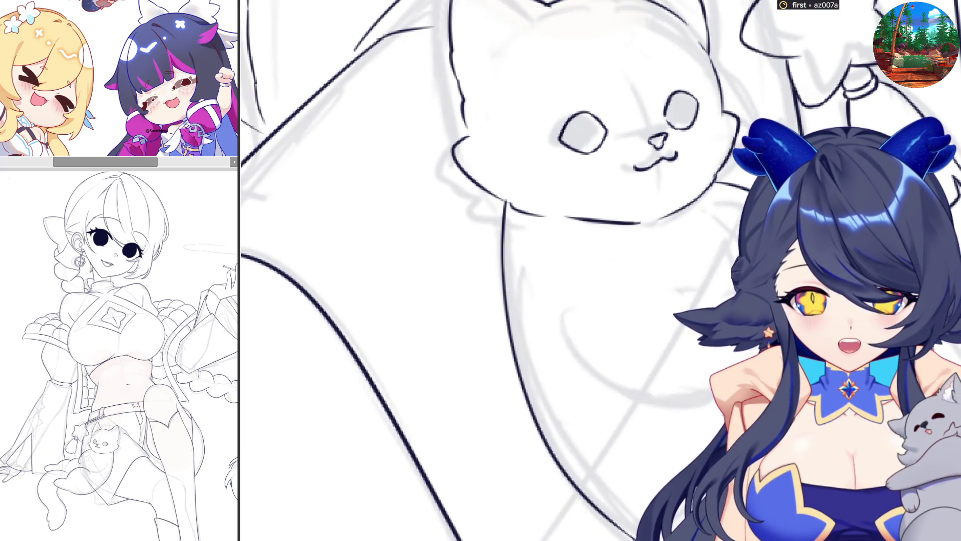
scroll(601, 271, "down", 2)
scroll(601, 271, "down", 1)
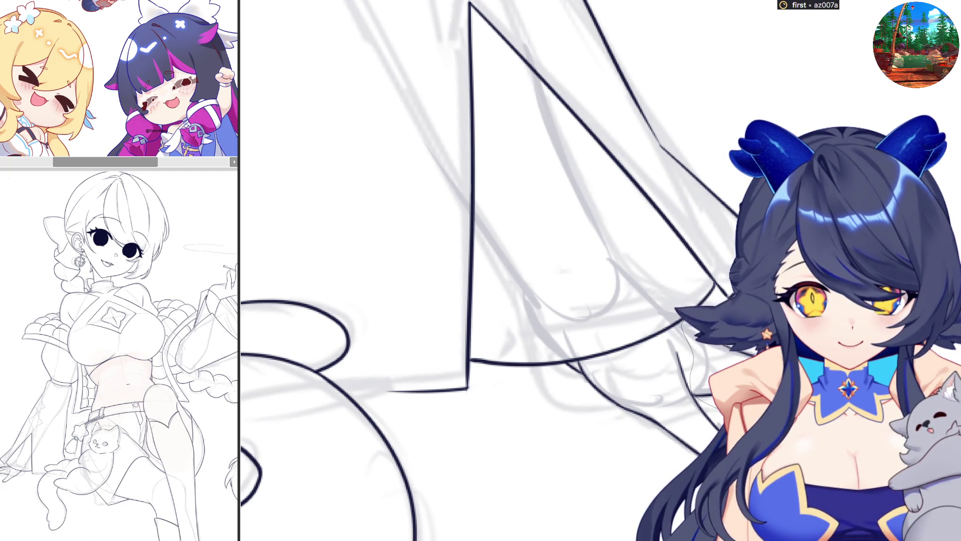
left_click_drag(681, 310, 721, 424)
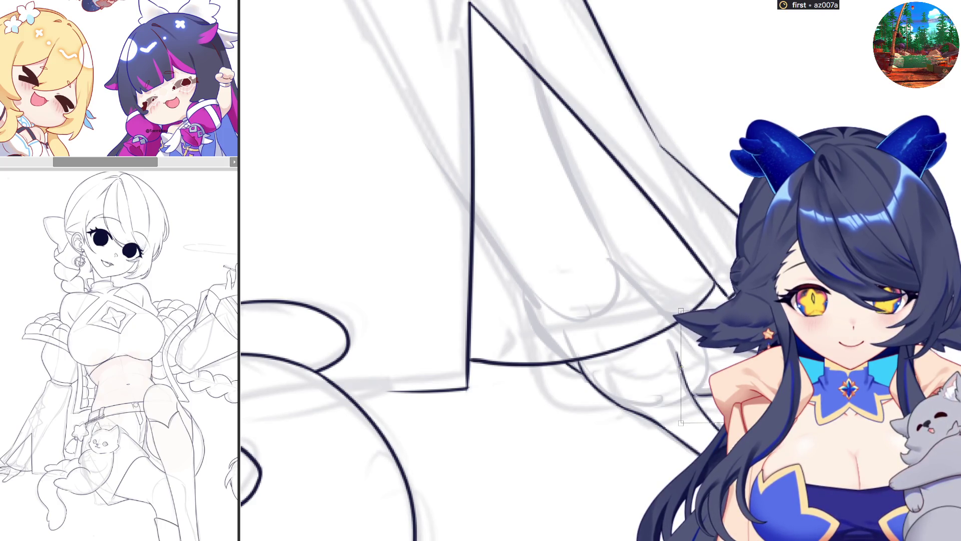
scroll(540, 271, "down", 3)
scroll(541, 271, "down", 3)
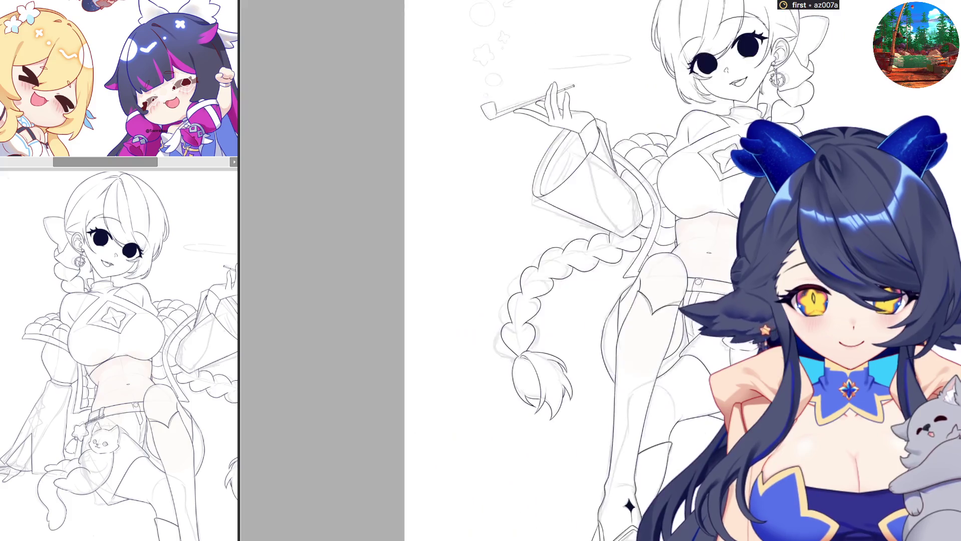
scroll(872, 394, "down", 1)
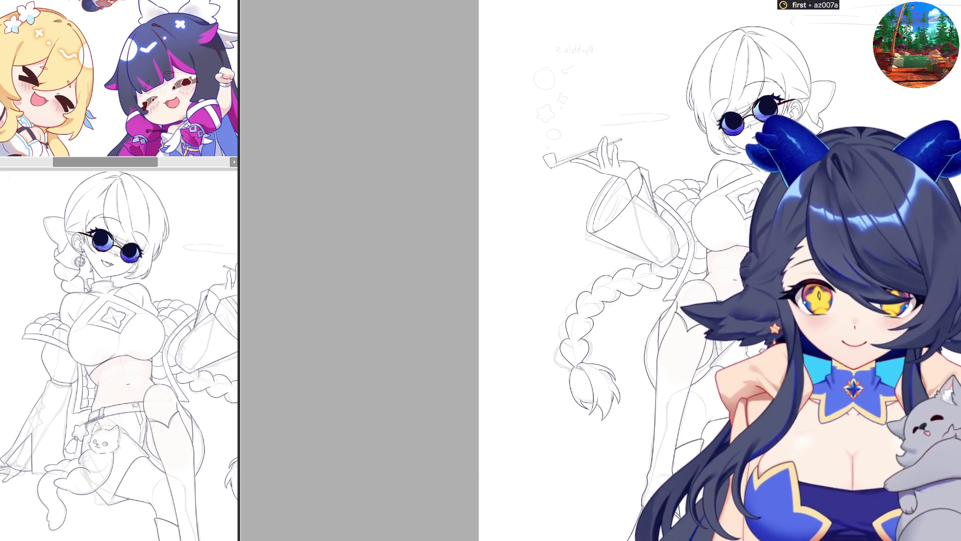
- Toggle the glasses off so the bare eyes of the lineart show
key("ctrl+y")
key("ctrl+z")
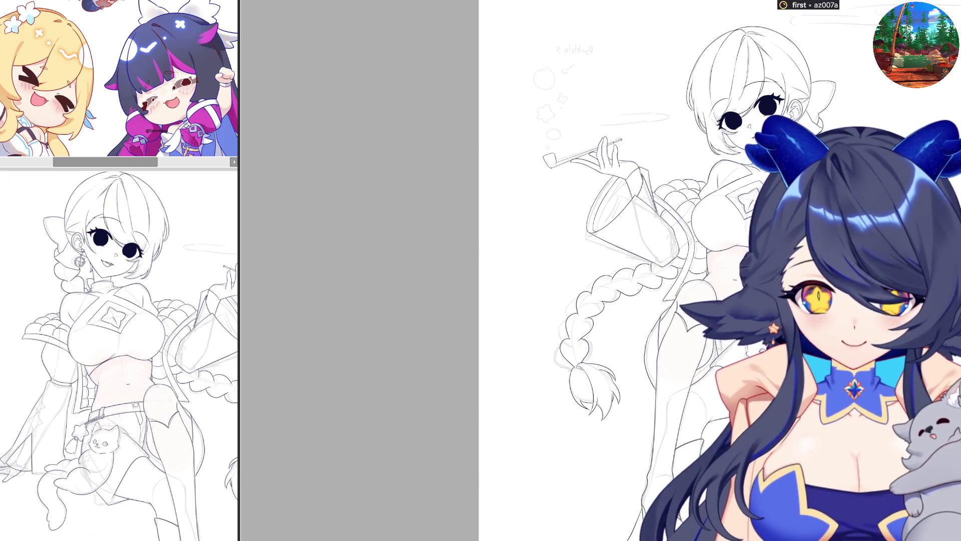
scroll(804, 315, "up", 3)
scroll(803, 316, "up", 2)
scroll(751, 316, "down", 1)
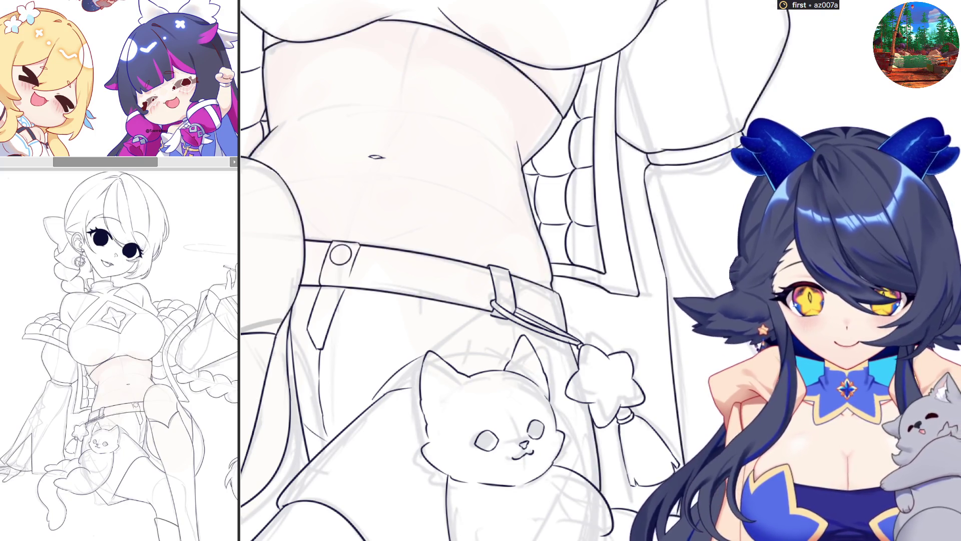
scroll(620, 248, "up", 2)
scroll(619, 248, "up", 2)
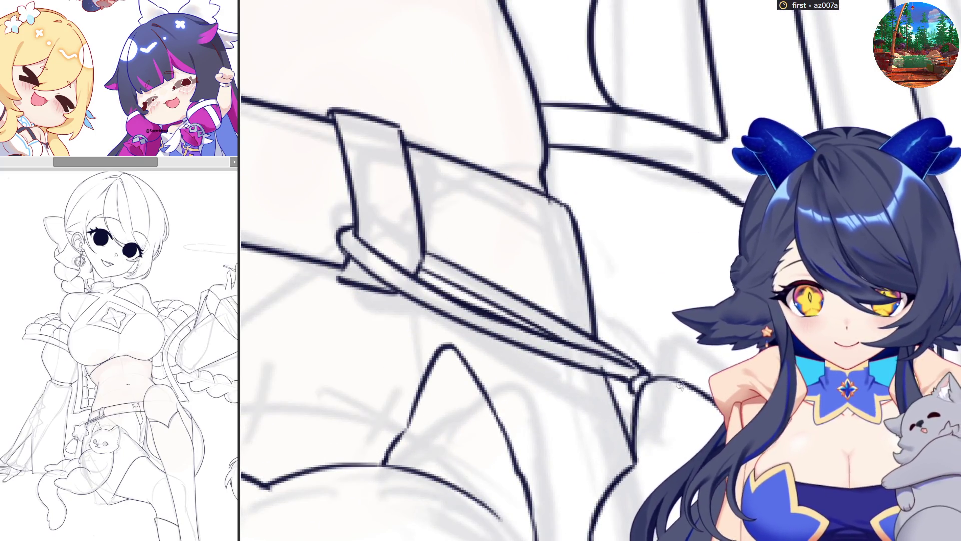
scroll(626, 362, "up", 3)
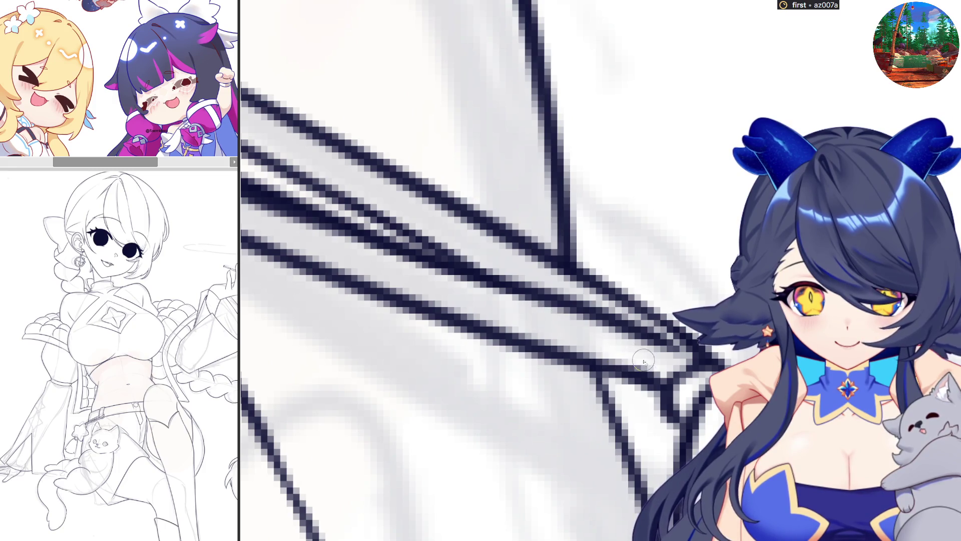
scroll(626, 362, "down", 4)
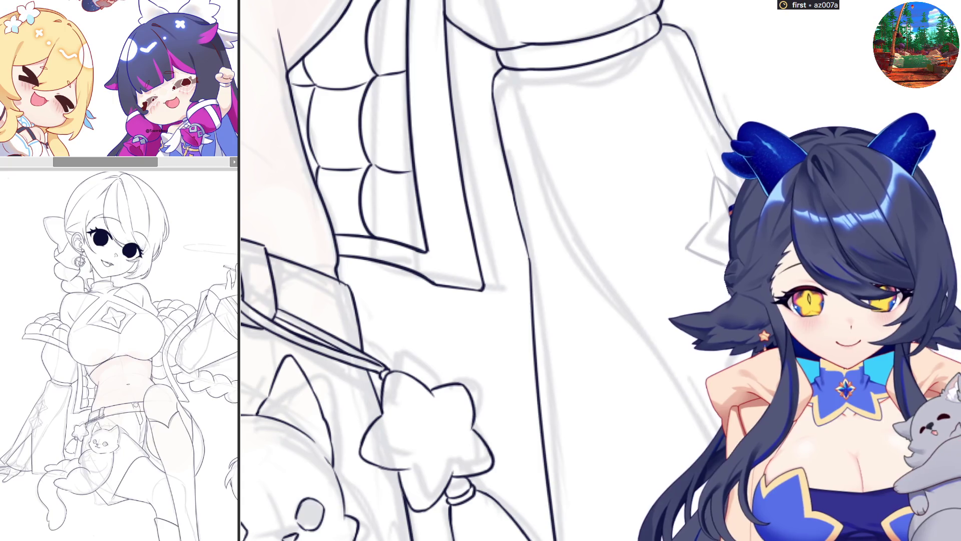
- Ink the ribbon edge beside the charm, cancel a stray transform and fit the whole figure in view
left_click_drag(719, 154, 709, 219)
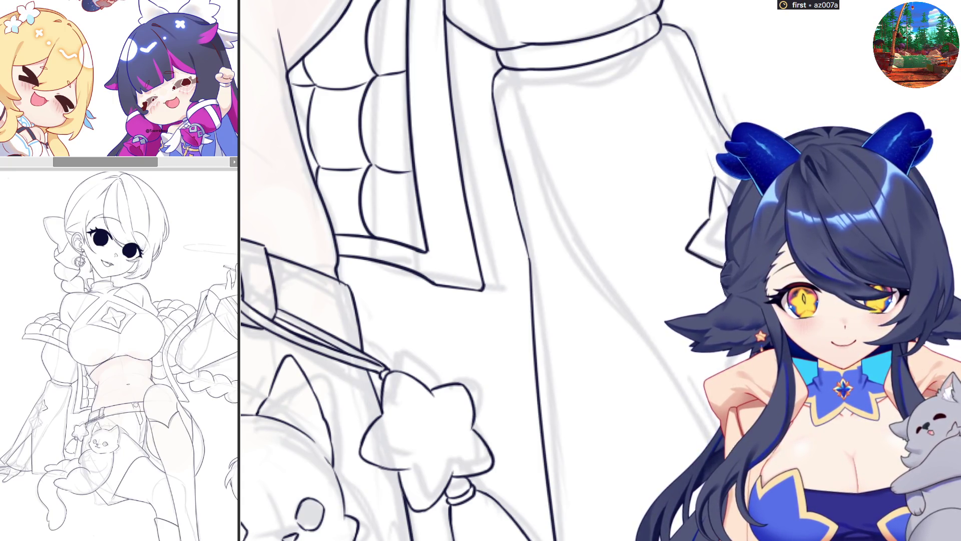
left_click_drag(711, 217, 723, 262)
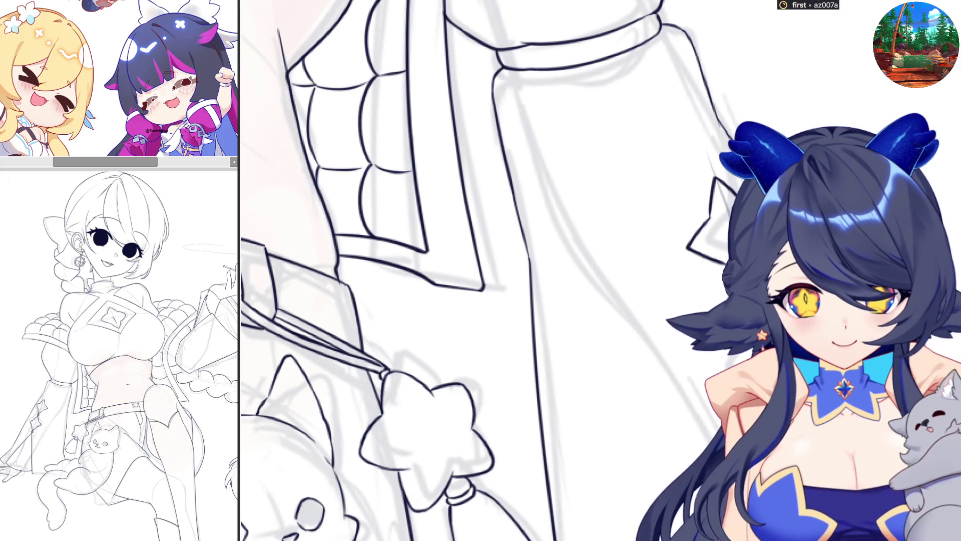
key("ctrl+t")
key("Return")
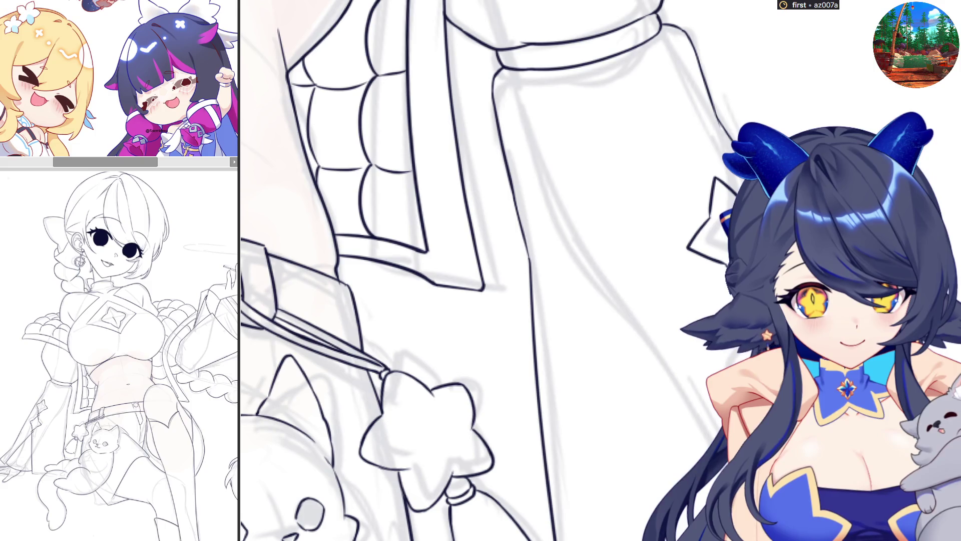
key("ctrl+t")
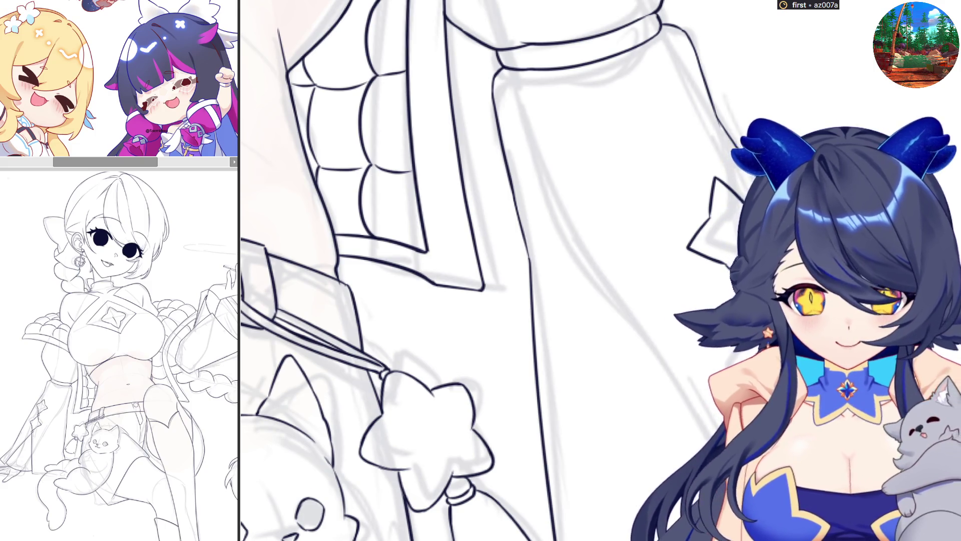
key("ctrl+0")
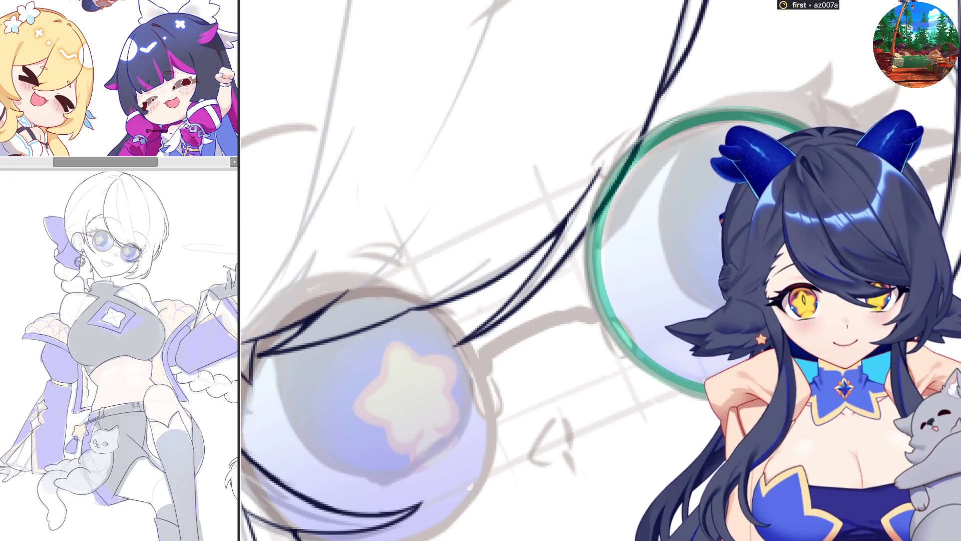
- Trace a dark outline around the right lens along the guide ring and resize the ring
mouse_move(682, 114)
left_mouse_down()
mouse_move(590, 279)
mouse_move(694, 402)
left_mouse_up()
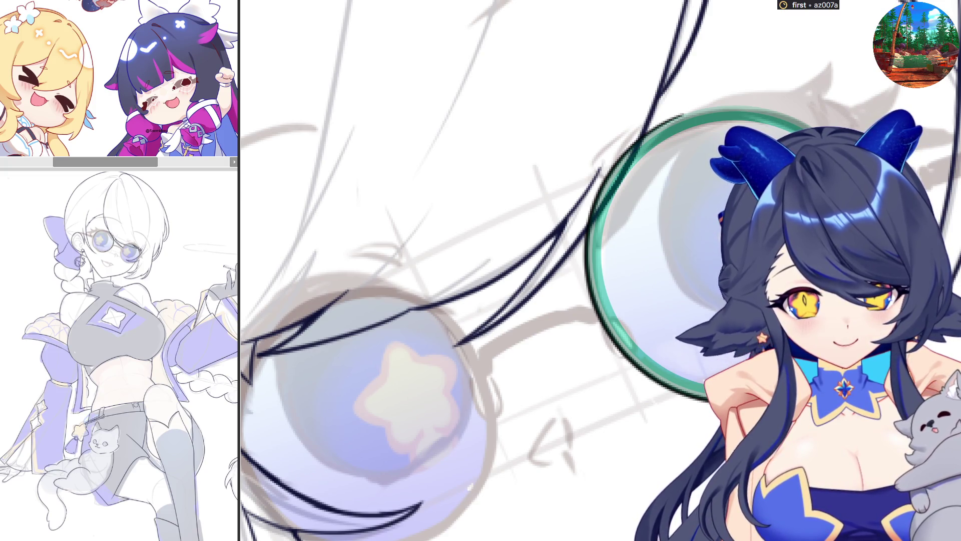
key("ctrl+z")
left_click_drag(589, 249, 695, 395)
left_click_drag(751, 108, 589, 256)
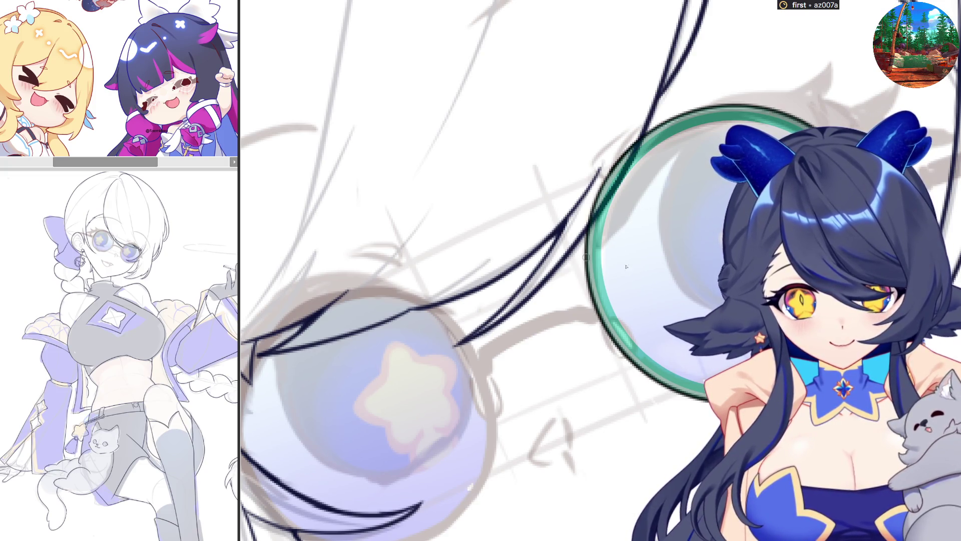
key("ctrl+t")
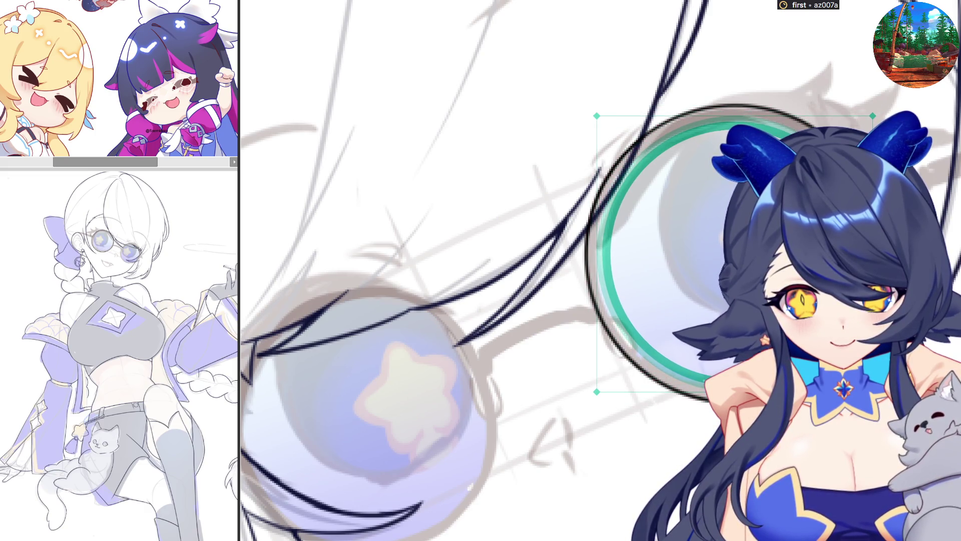
key("Return")
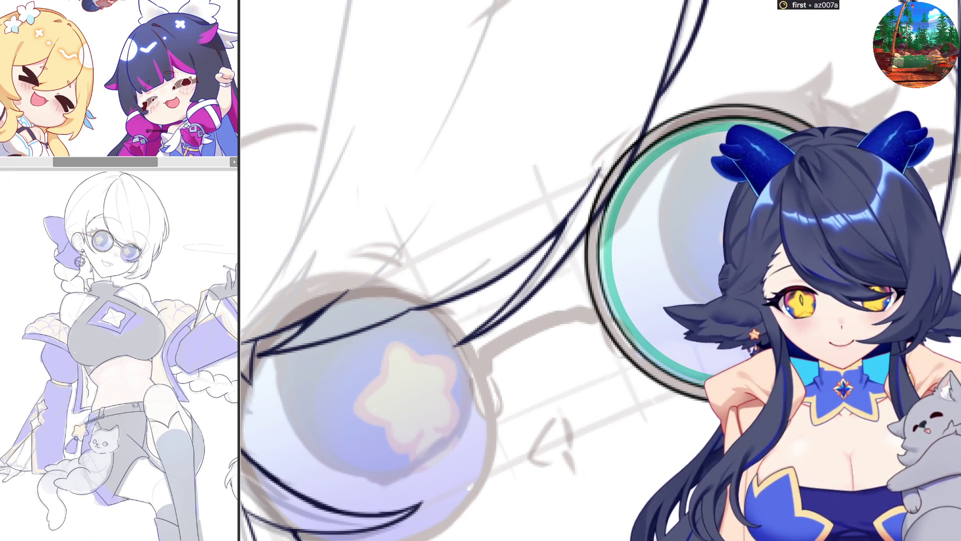
scroll(642, 354, "down", 3)
scroll(643, 354, "up", 2)
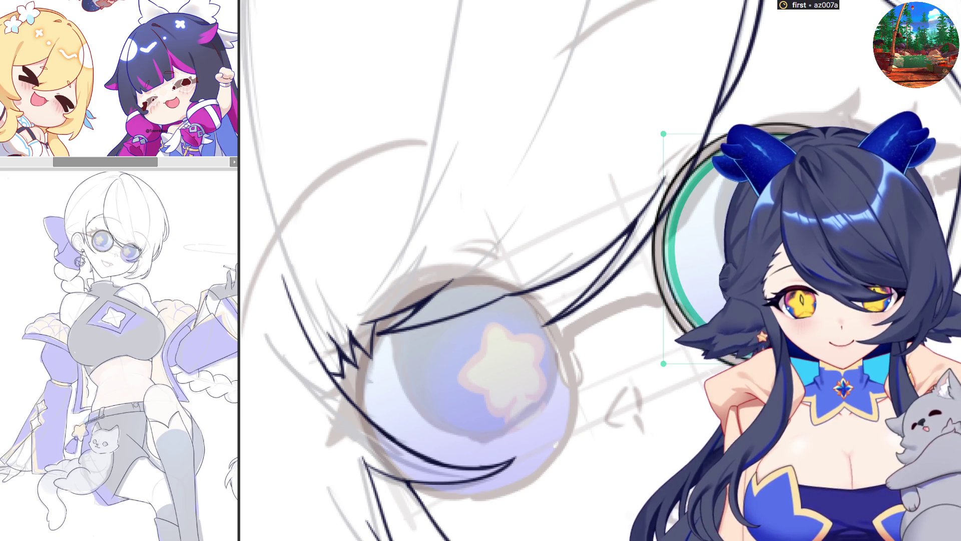
- Move and shrink the guide ring onto the left lens and ink its rim
left_click_drag(789, 270, 485, 423)
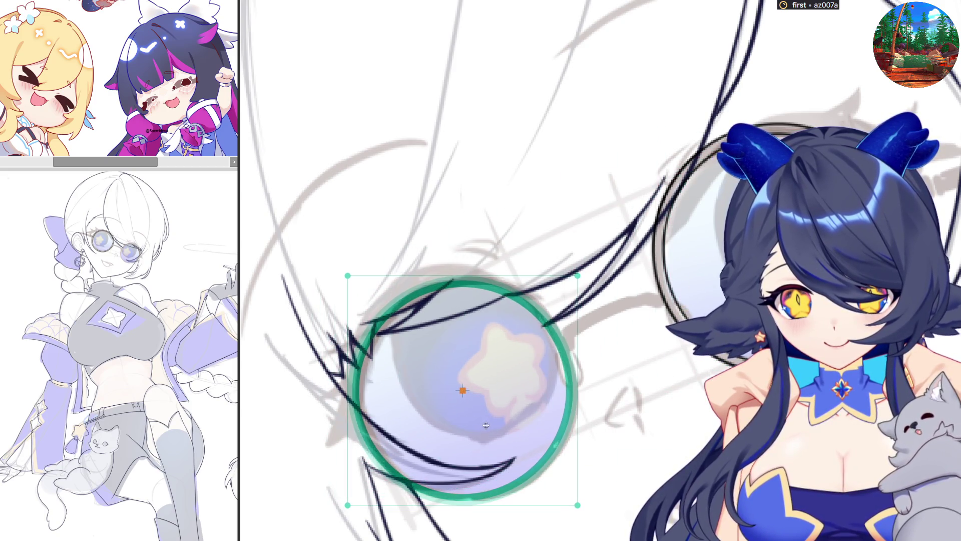
key("Return")
left_click_drag(500, 281, 538, 303)
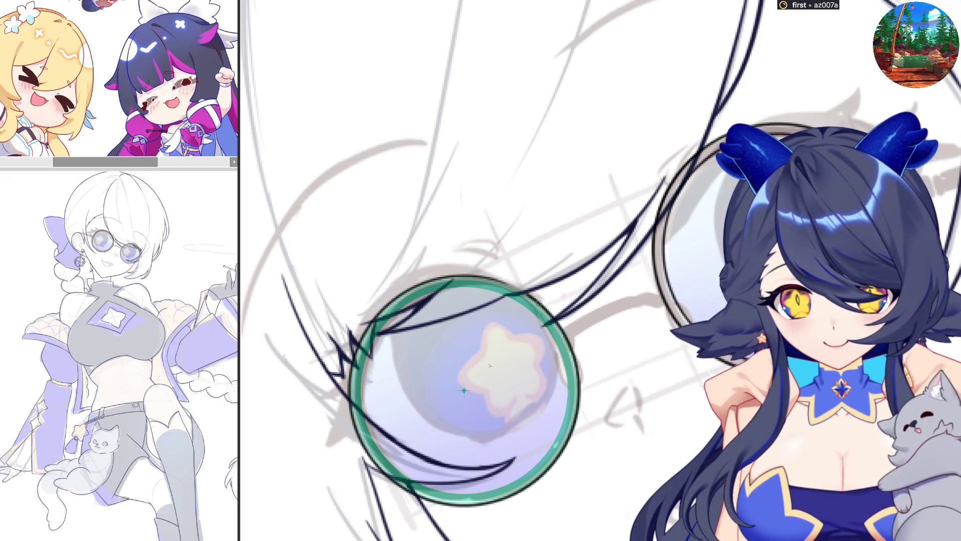
key("ctrl+t")
left_click_drag(583, 509, 565, 492)
key("Return")
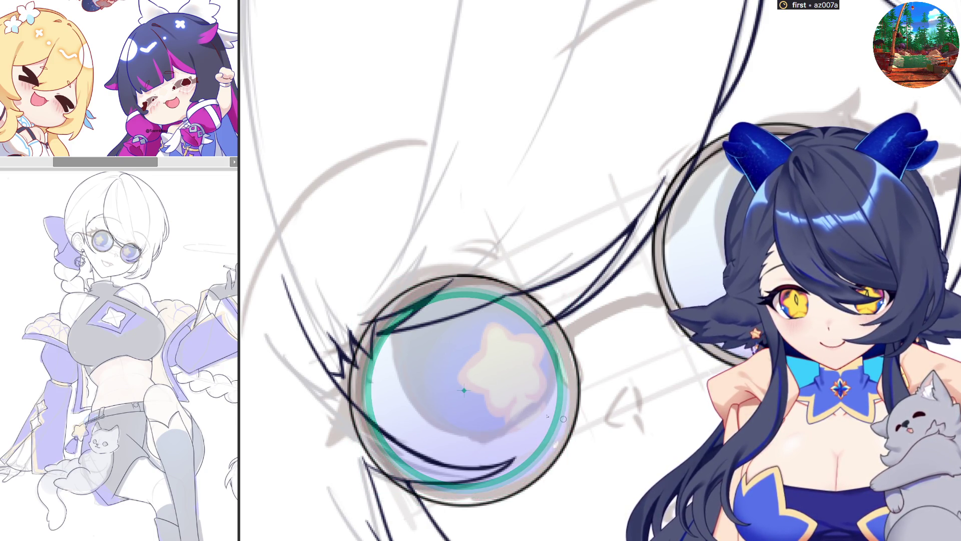
left_click_drag(553, 340, 559, 353)
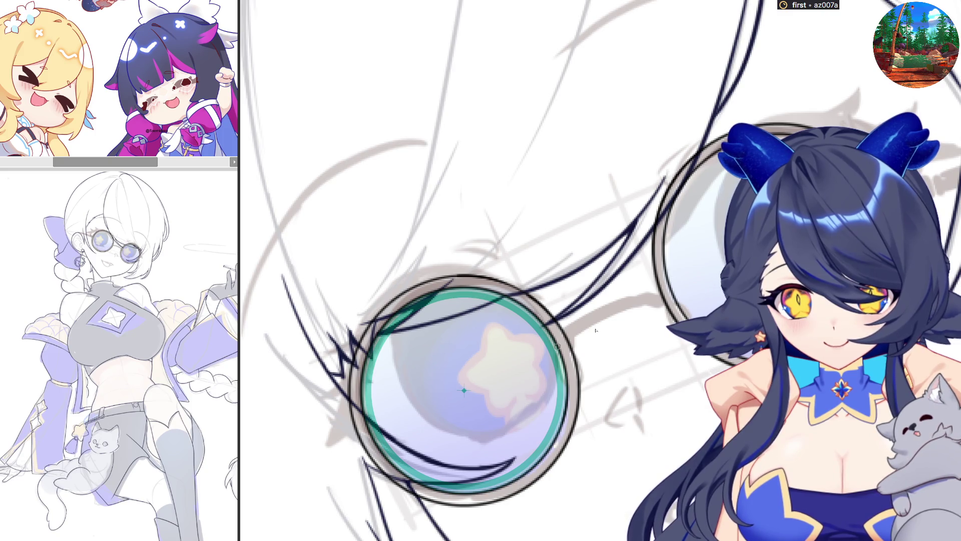
key("ctrl+z")
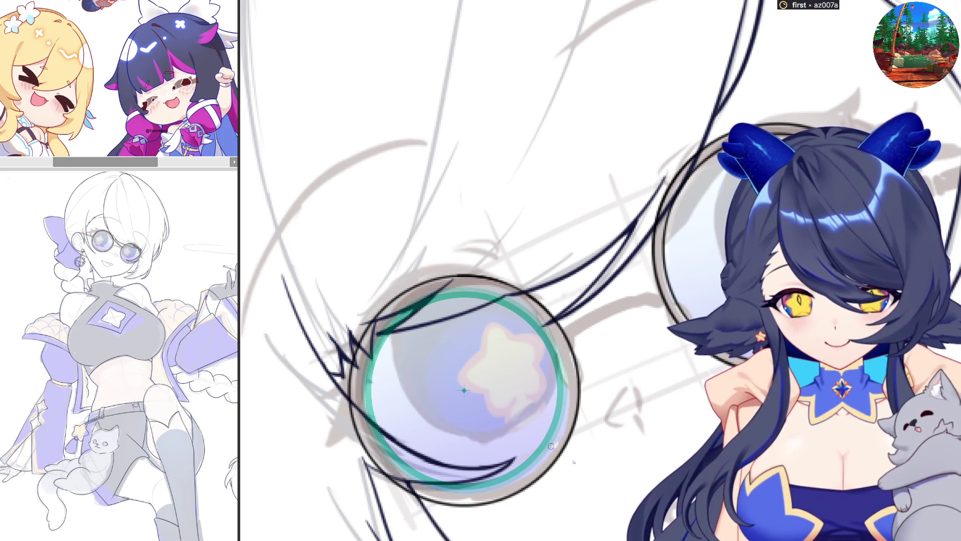
- Thin the guide ring, hide it, and ink the glasses bridge joining the two lenses
key("ctrl+t")
key("Escape")
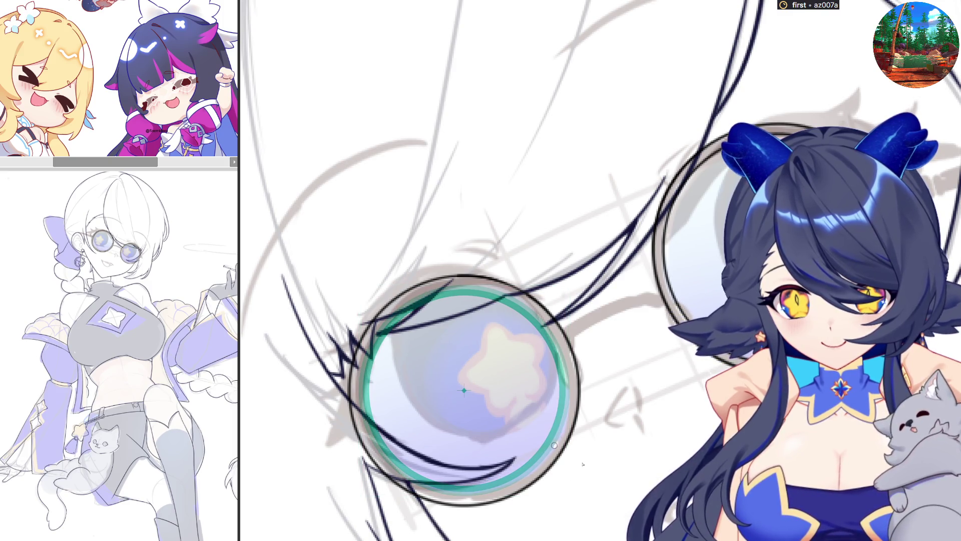
key("ctrl+t")
key("Return")
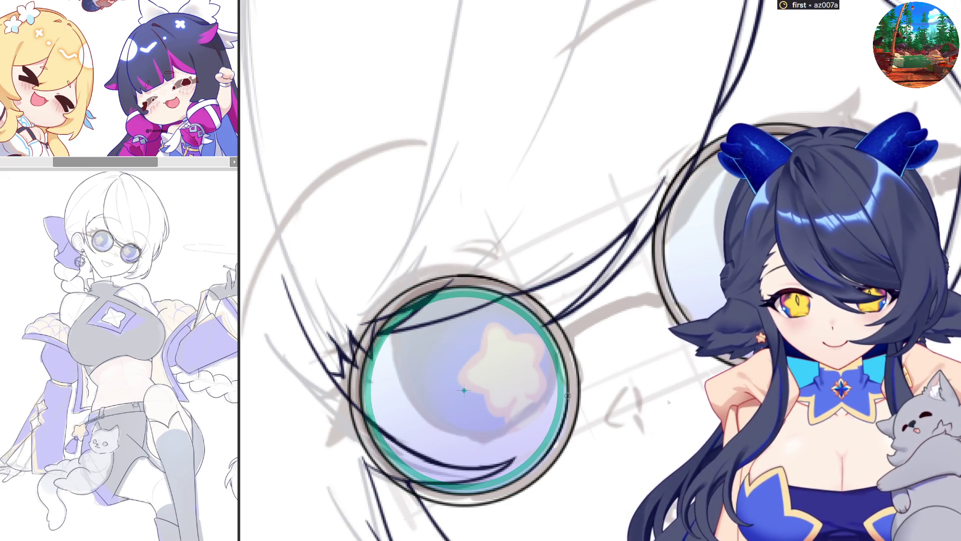
key("Delete")
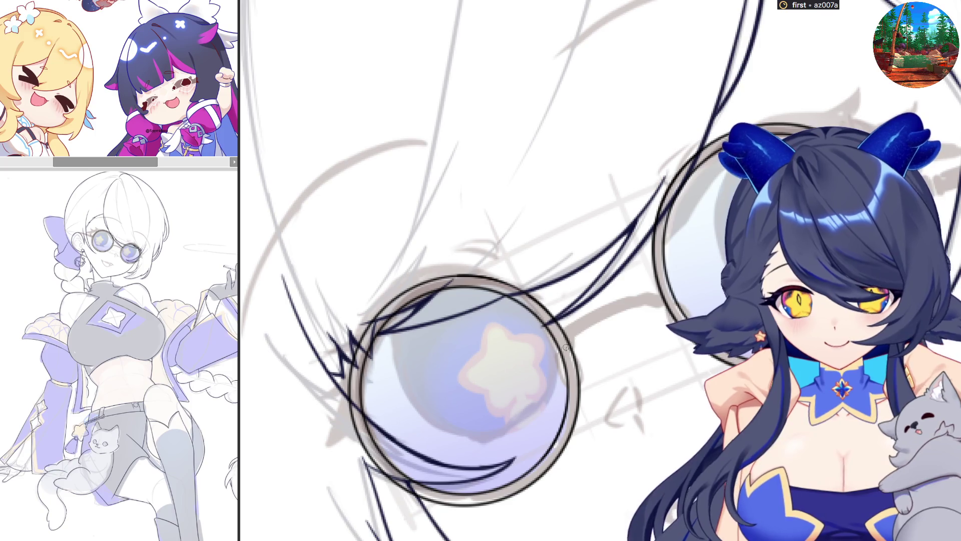
left_click_drag(564, 330, 640, 295)
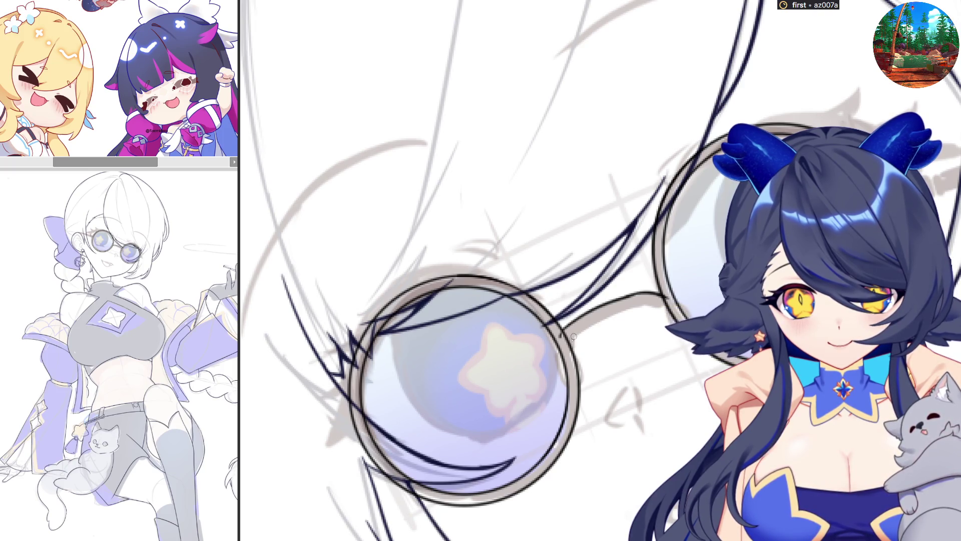
mouse_move(584, 328)
left_mouse_down()
mouse_move(638, 303)
mouse_move(673, 308)
left_mouse_up()
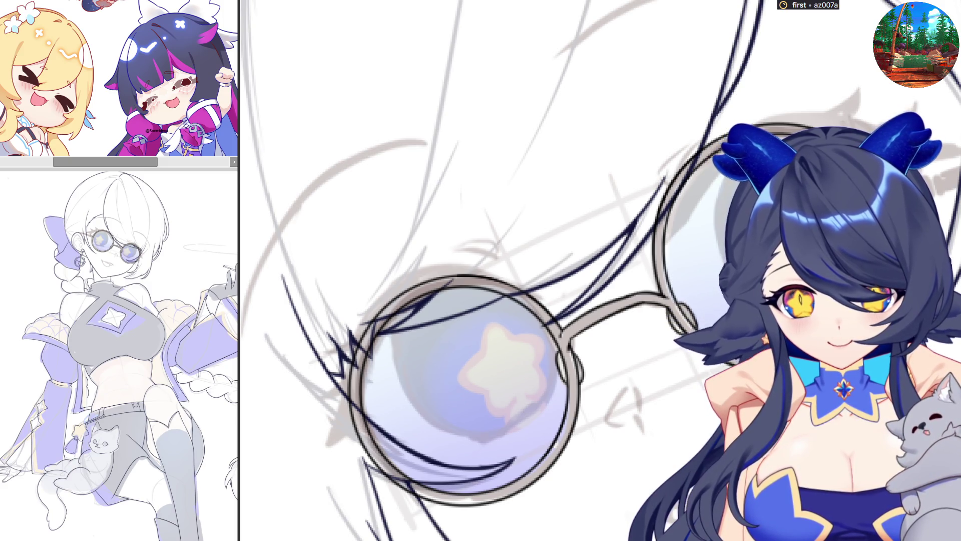
scroll(482, 271, "down", 2)
scroll(481, 270, "up", 2)
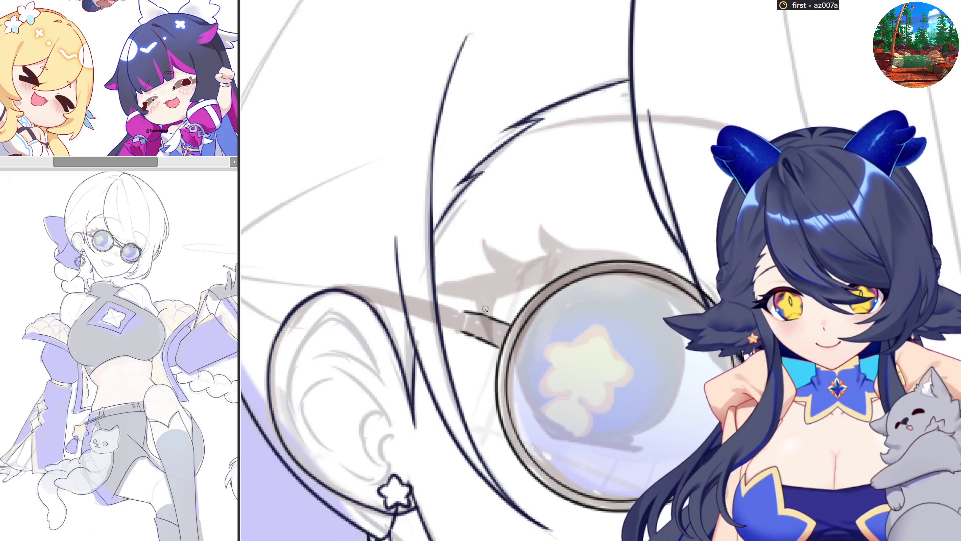
- Darken the temple arm end near the ear and mirror the canvas to check
left_click_drag(460, 313, 456, 335)
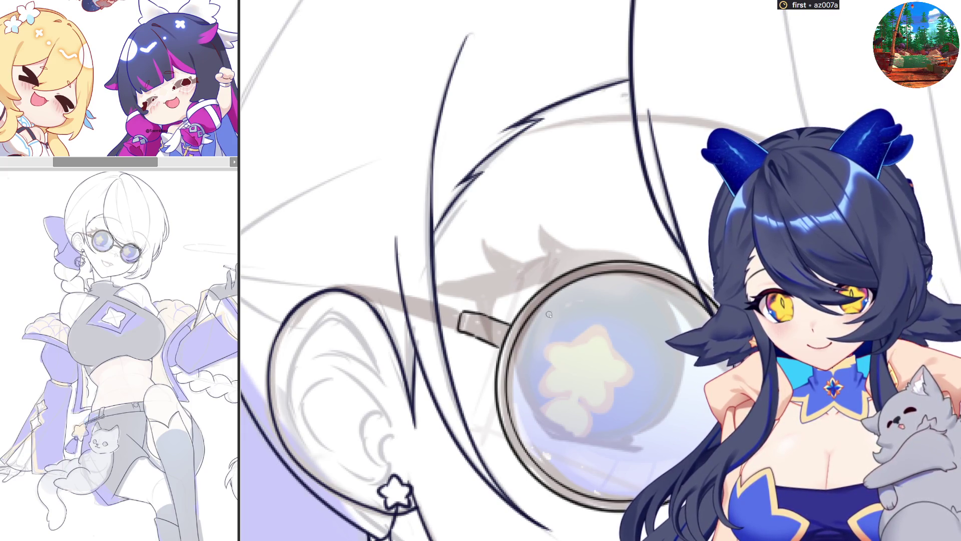
key("m")
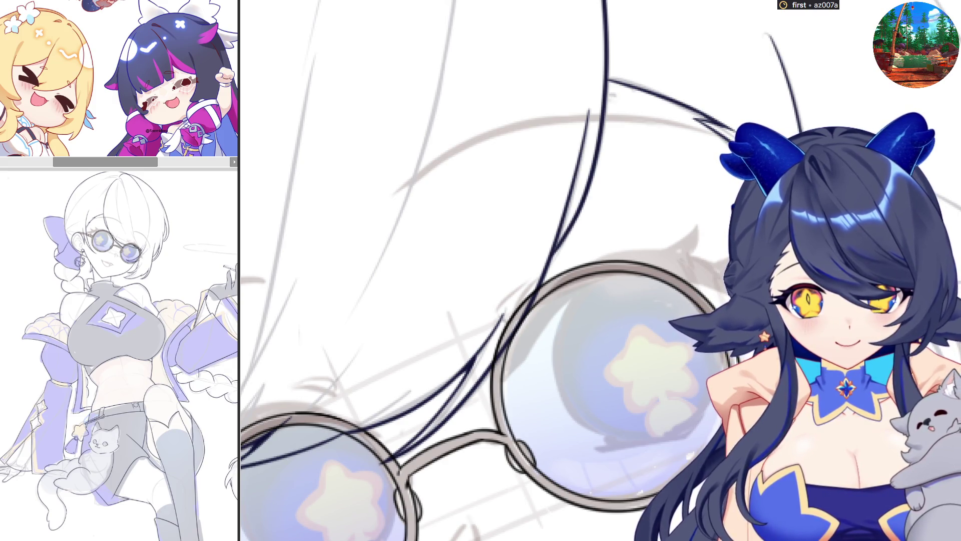
scroll(481, 271, "down", 2)
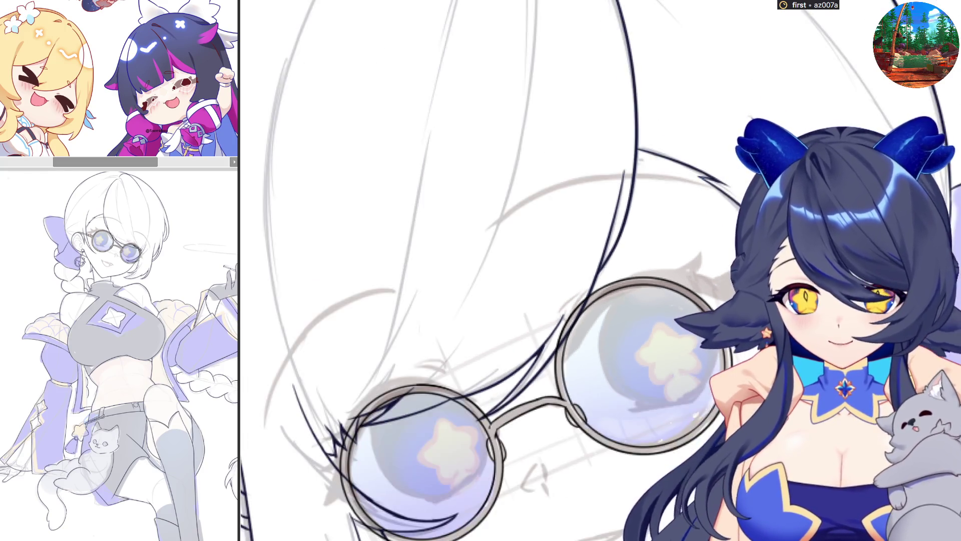
scroll(480, 271, "down", 1)
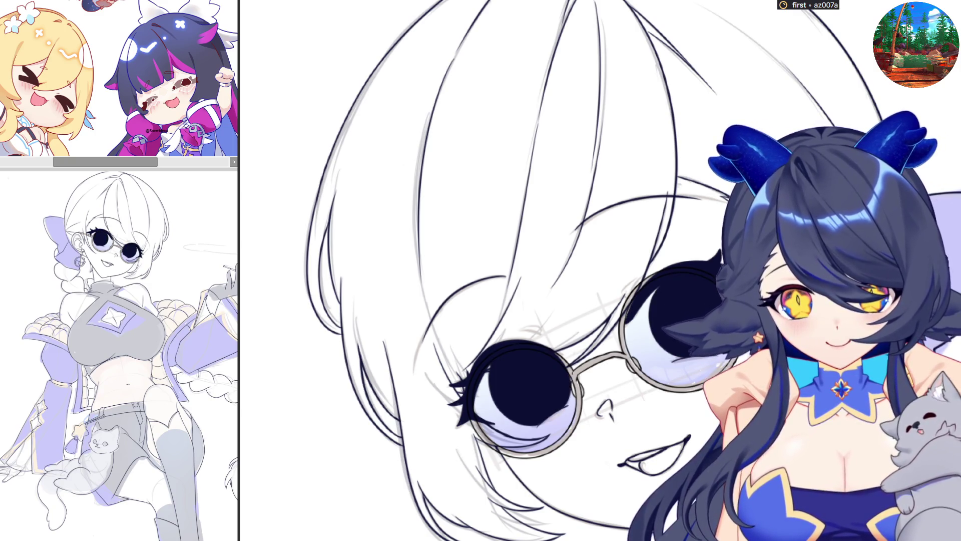
scroll(501, 323, "down", 5)
scroll(500, 323, "down", 2)
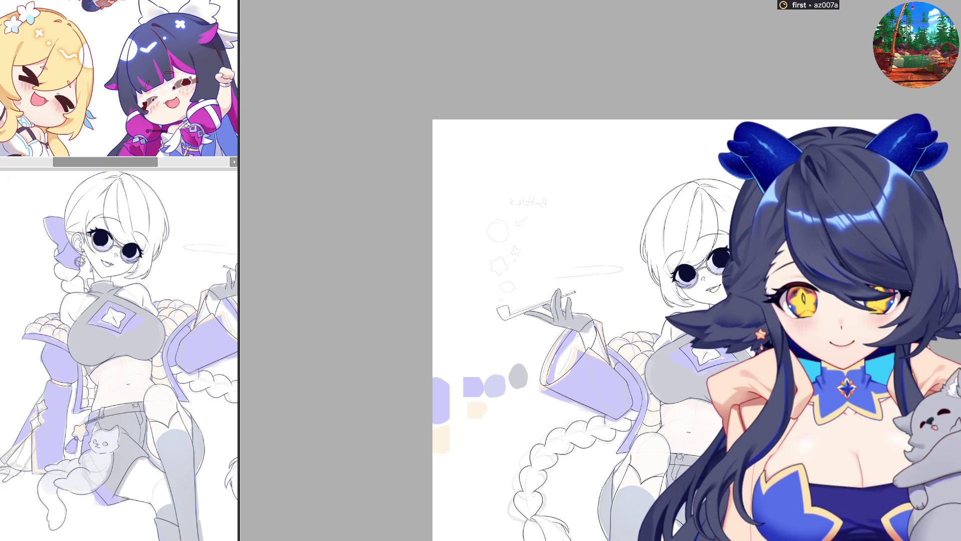
scroll(602, 255, "up", 2)
scroll(602, 255, "up", 1)
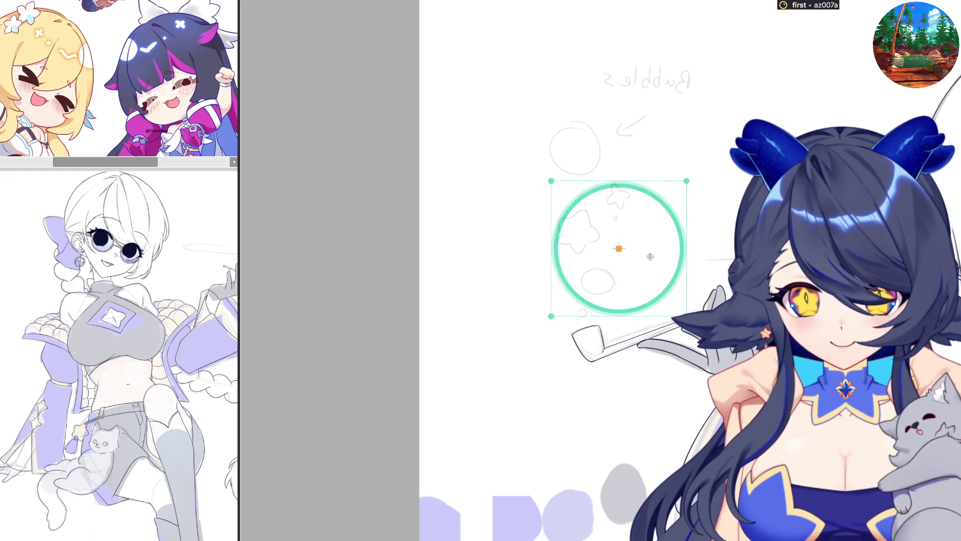
scroll(570, 162, "up", 1)
- Fit a clean circle to the top bubble, then place a smaller copy over the lower bubble
mouse_move(569, 162)
left_mouse_down()
mouse_move(657, 278)
mouse_move(615, 182)
left_mouse_up()
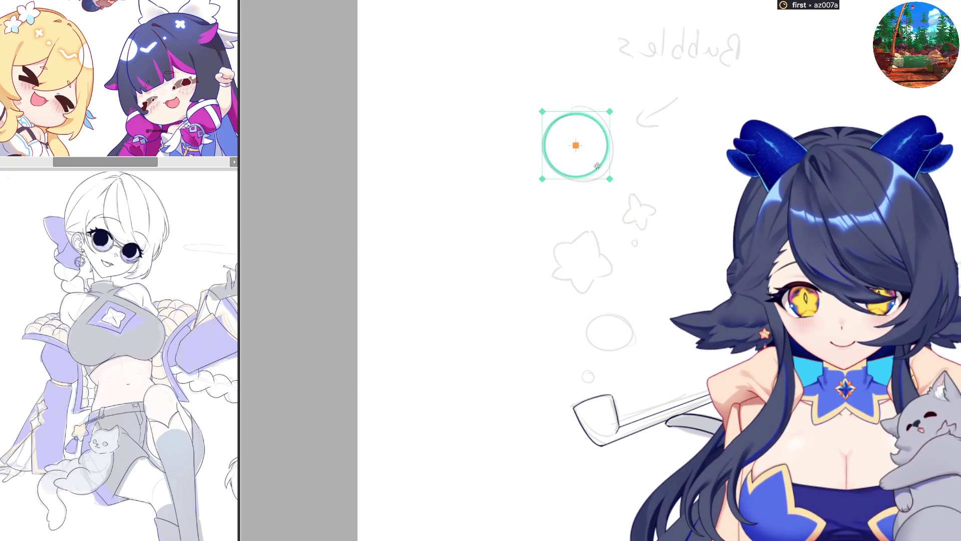
key("Return")
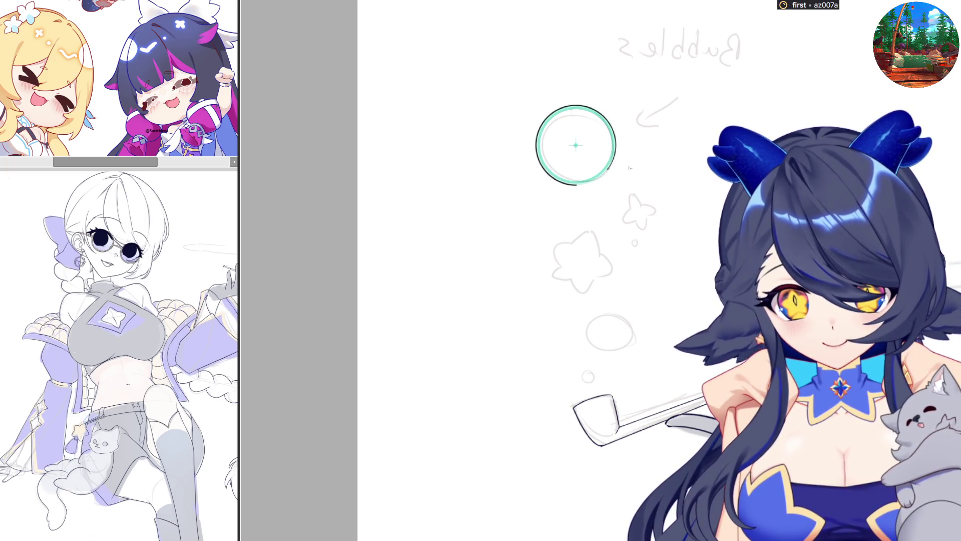
key("ctrl+v")
left_click_drag(577, 151, 612, 323)
mouse_move(656, 359)
left_mouse_down()
mouse_move(608, 328)
mouse_move(633, 354)
mouse_move(616, 328)
mouse_move(580, 367)
mouse_move(595, 388)
left_mouse_up()
key("Return")
- Place a tiny copy for the smallest bubble and fine-tune its size
key("ctrl+v")
key("Return")
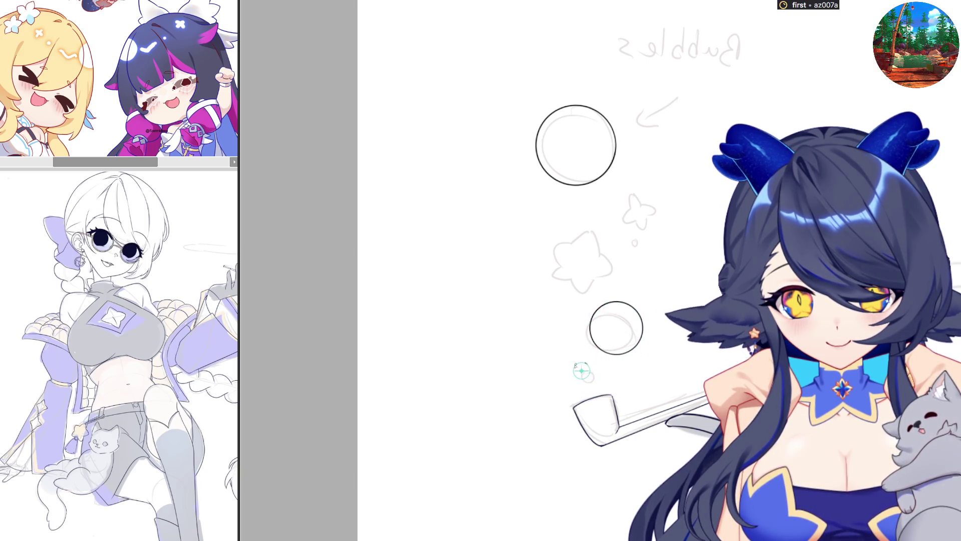
key("ctrl+e")
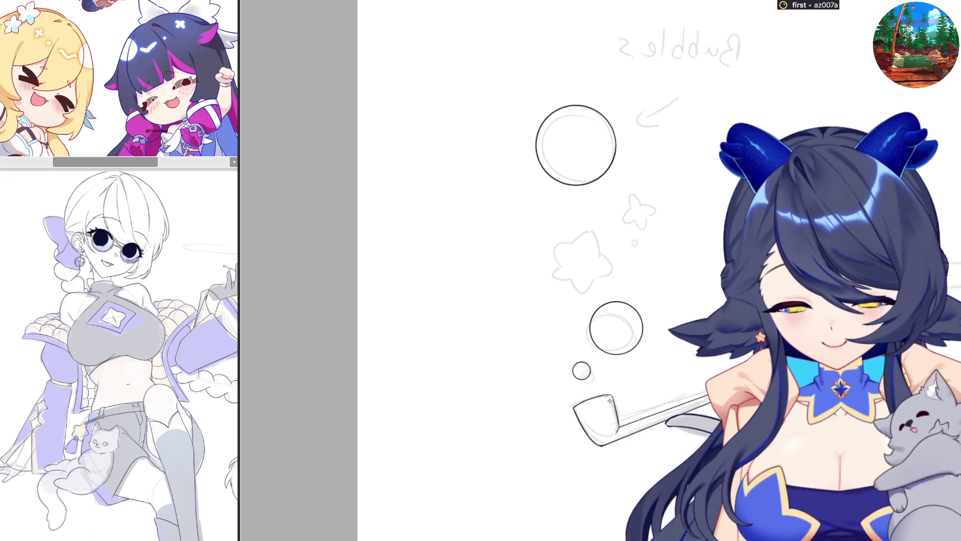
key("ctrl+t")
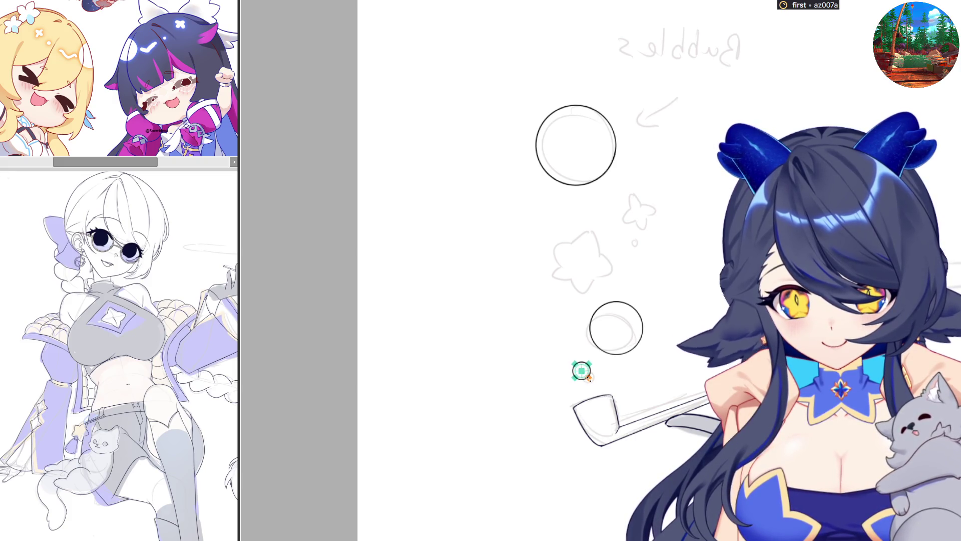
key("Return")
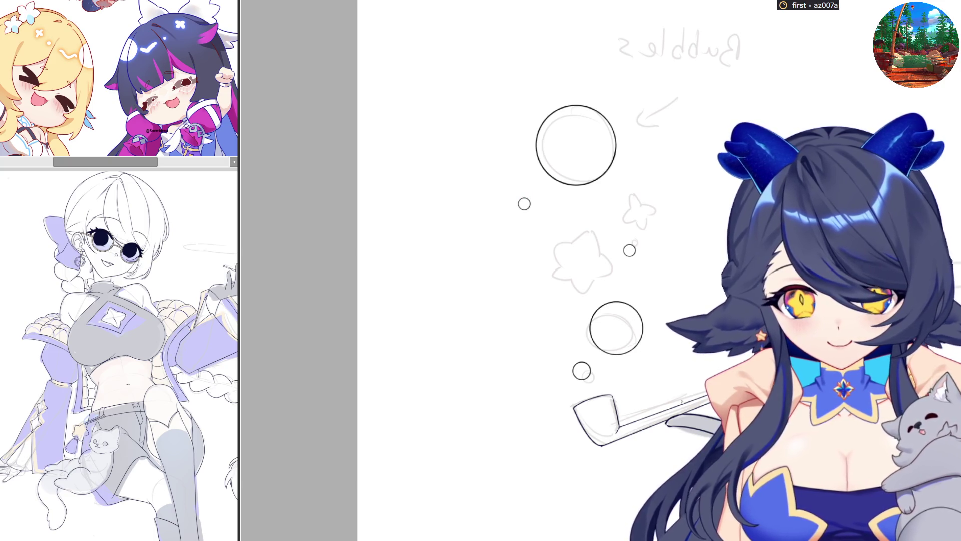
scroll(474, 132, "up", 2)
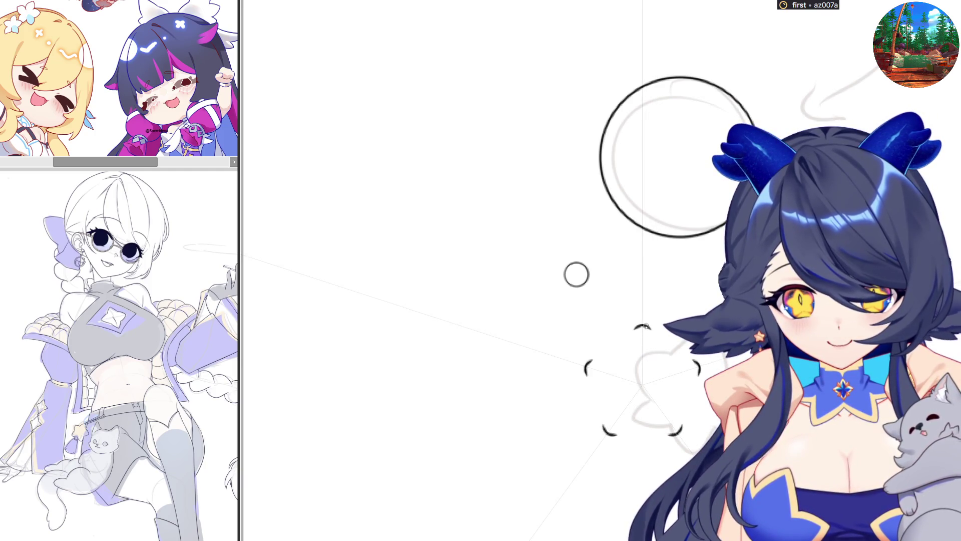
- Complete the star outline, rotate it about 30° counterclockwise and nudge it down-right
left_click_drag(647, 324, 679, 399)
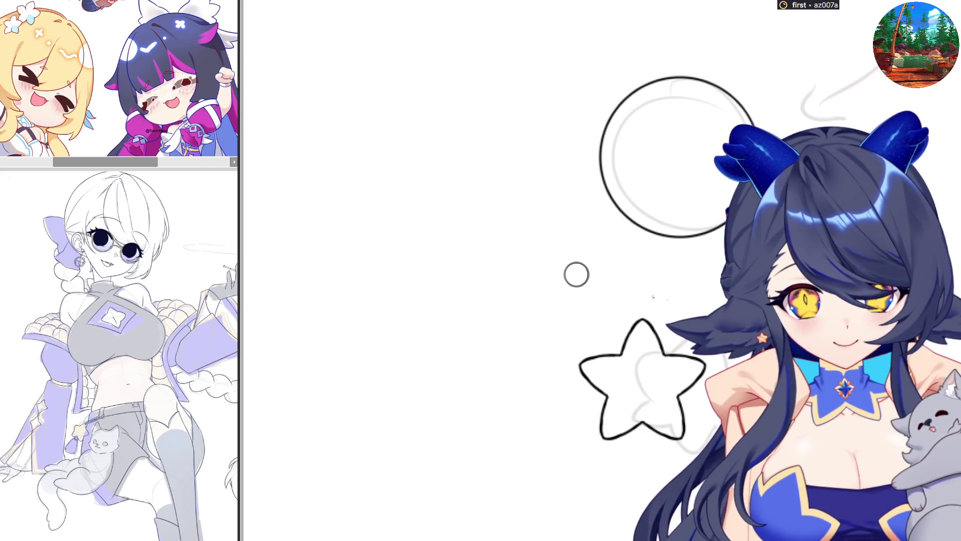
key("ctrl+t")
left_click_drag(706, 391, 699, 338)
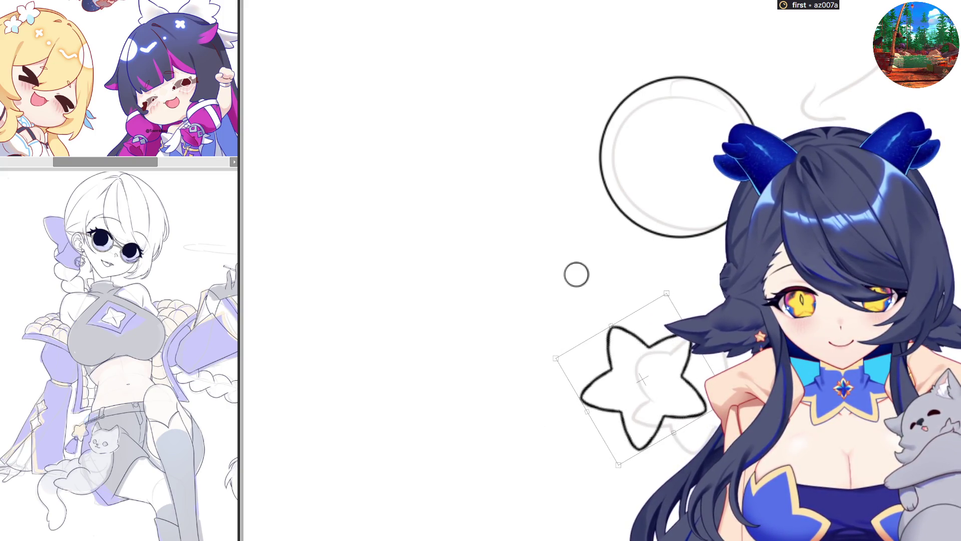
left_click_drag(671, 387, 682, 410)
key("Return")
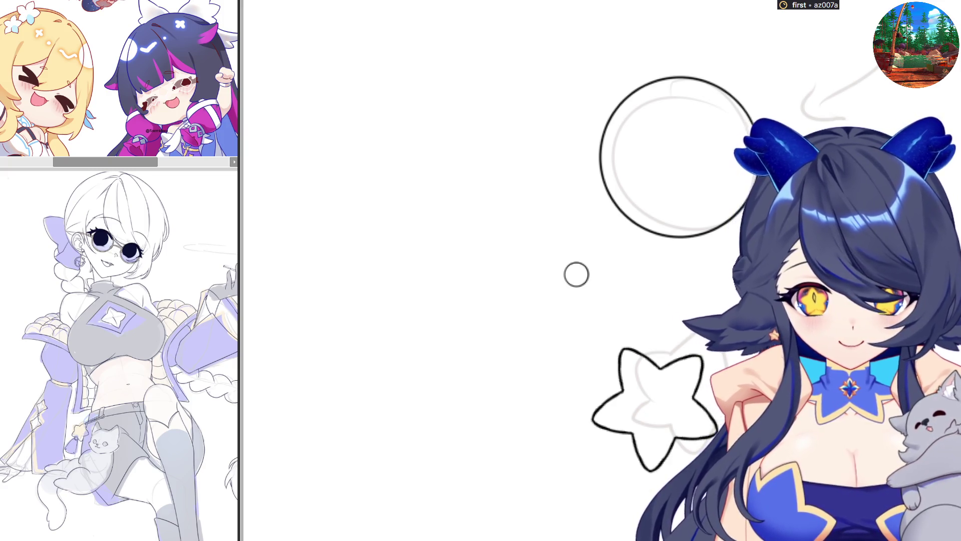
scroll(611, 293, "down", 2)
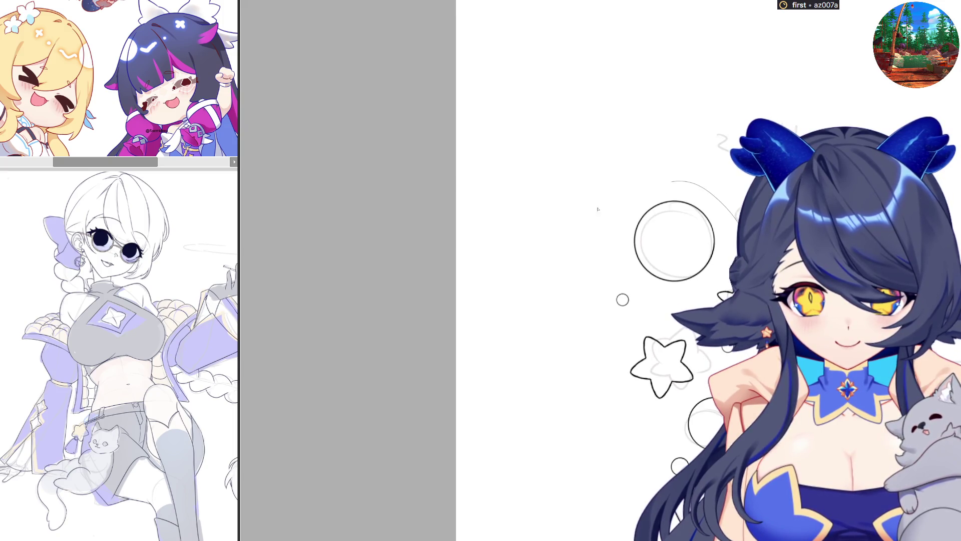
- Enlarge the top bubble circle and shift it slightly left
key("ctrl+t")
left_click_drag(720, 198, 750, 165)
left_click_drag(718, 218, 683, 219)
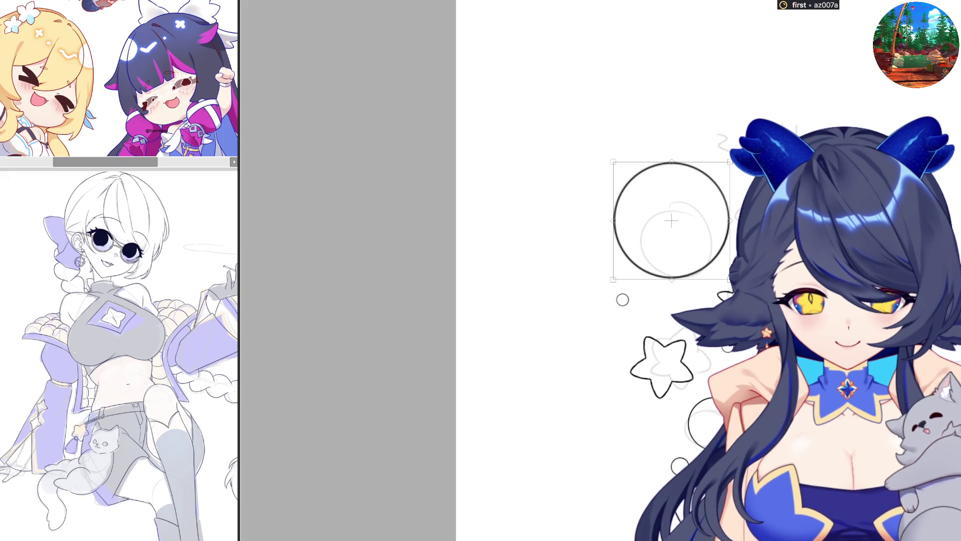
key("Return")
scroll(539, 365, "down", 3)
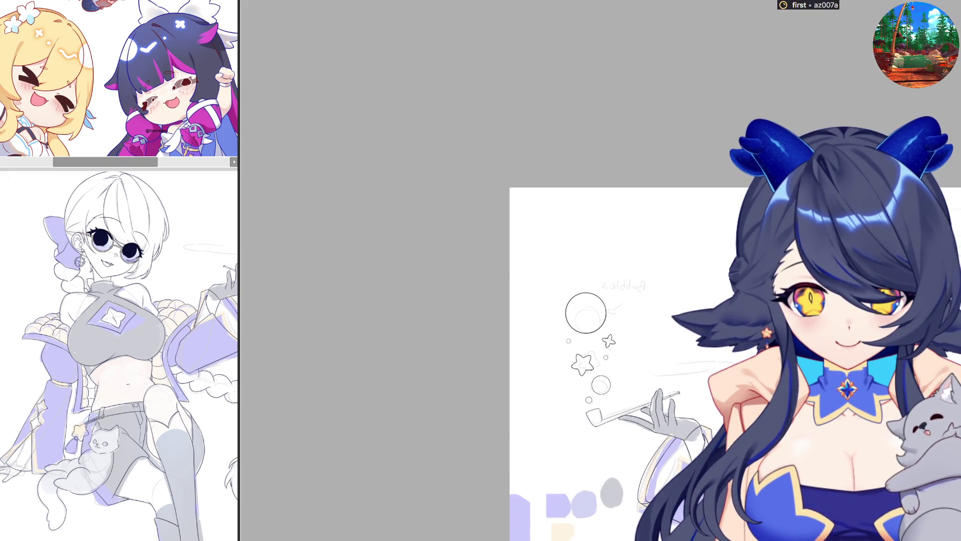
scroll(685, 318, "up", 2)
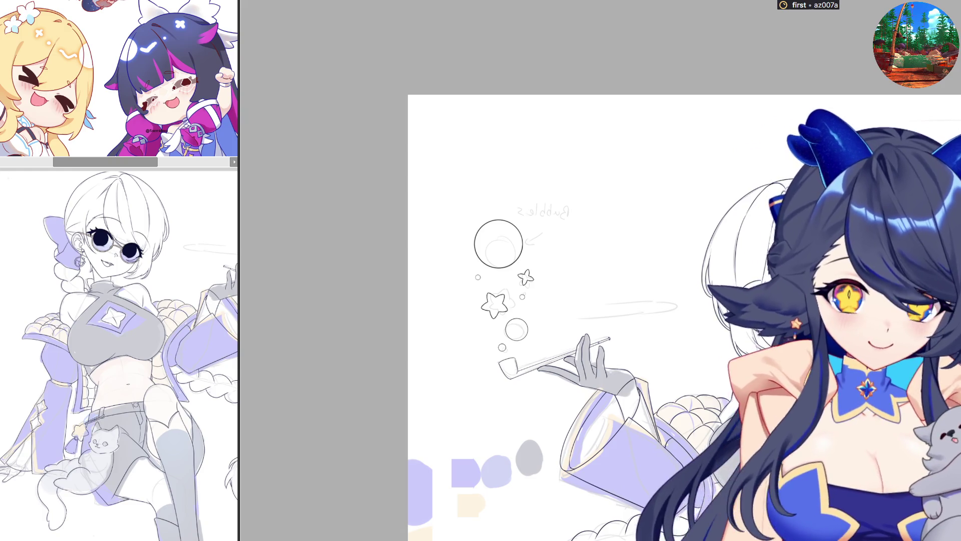
scroll(756, 323, "down", 1)
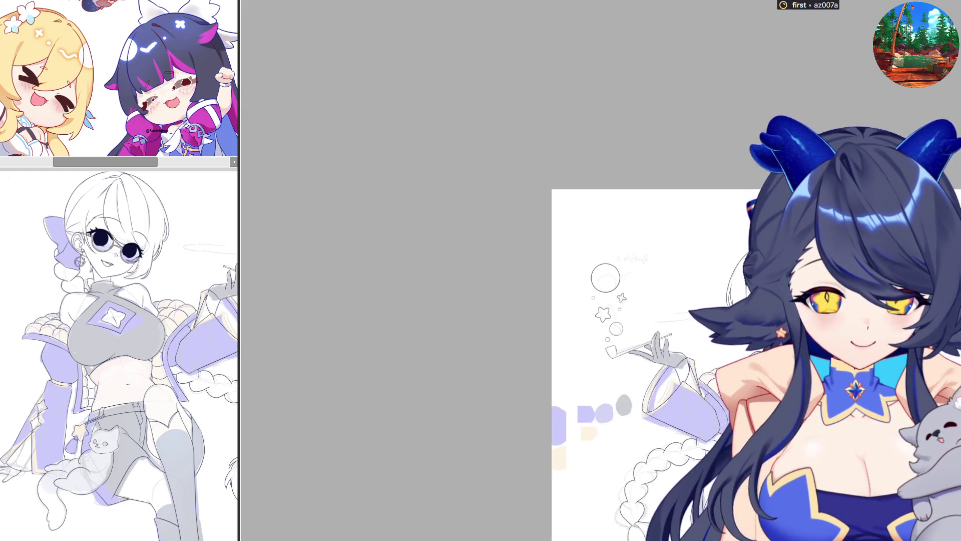
scroll(756, 324, "down", 1)
scroll(785, 473, "up", 2)
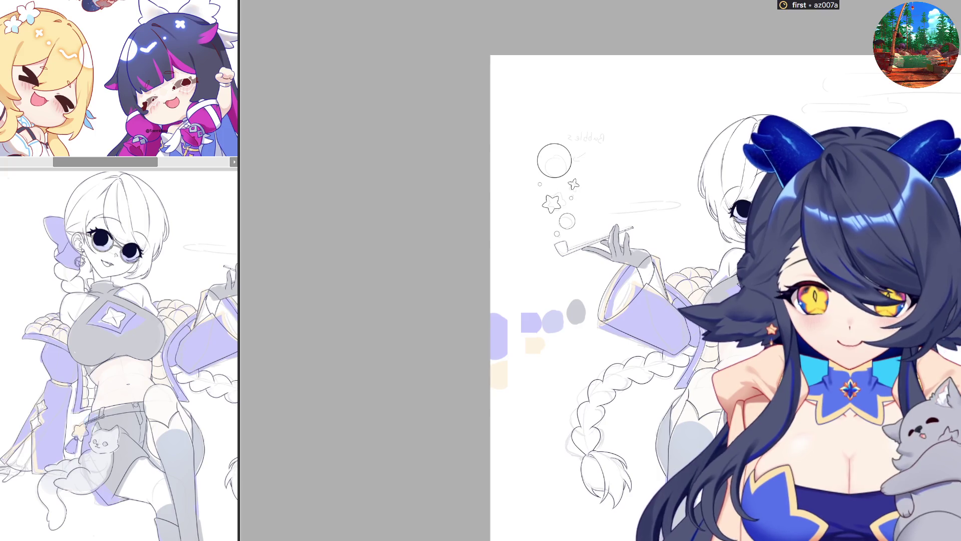
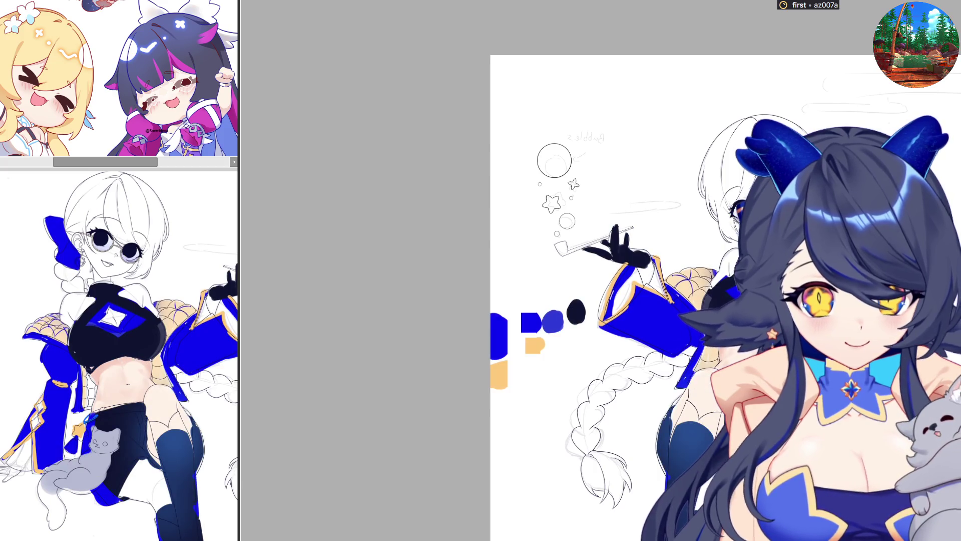
scroll(705, 385, "up", 3)
scroll(706, 384, "up", 3)
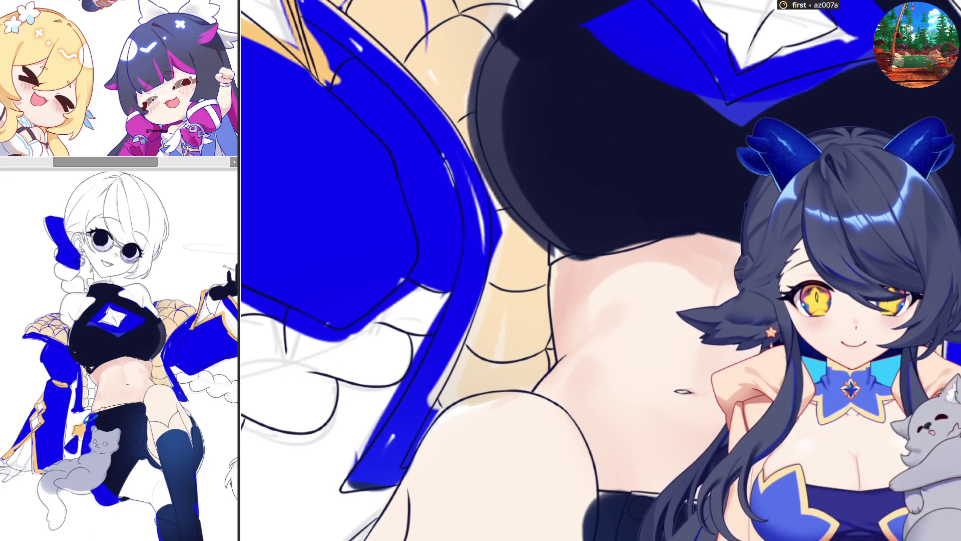
- Bucket-fill the bare midriff and the thigh area with flat purple and check against the dark-blue stocking
left_click_drag(628, 378, 712, 418)
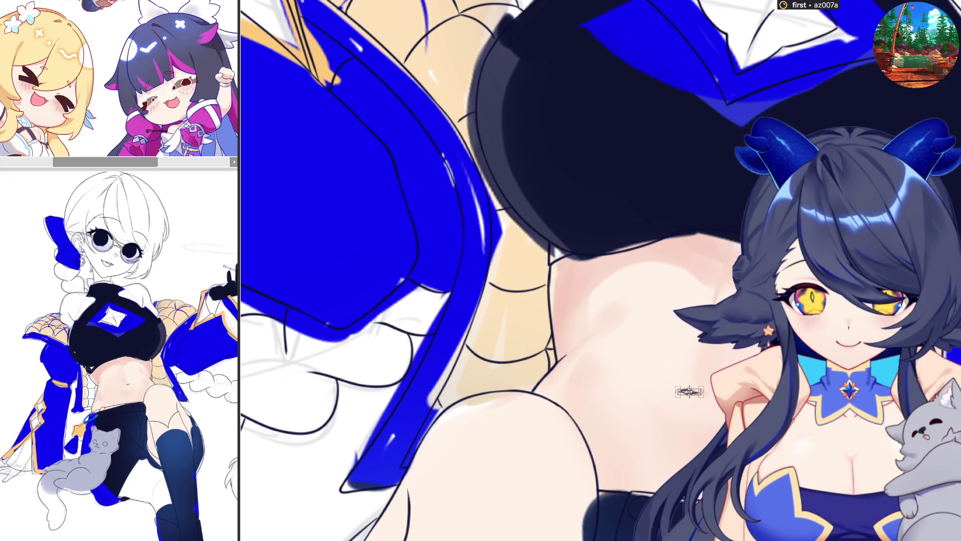
scroll(688, 391, "down", 5)
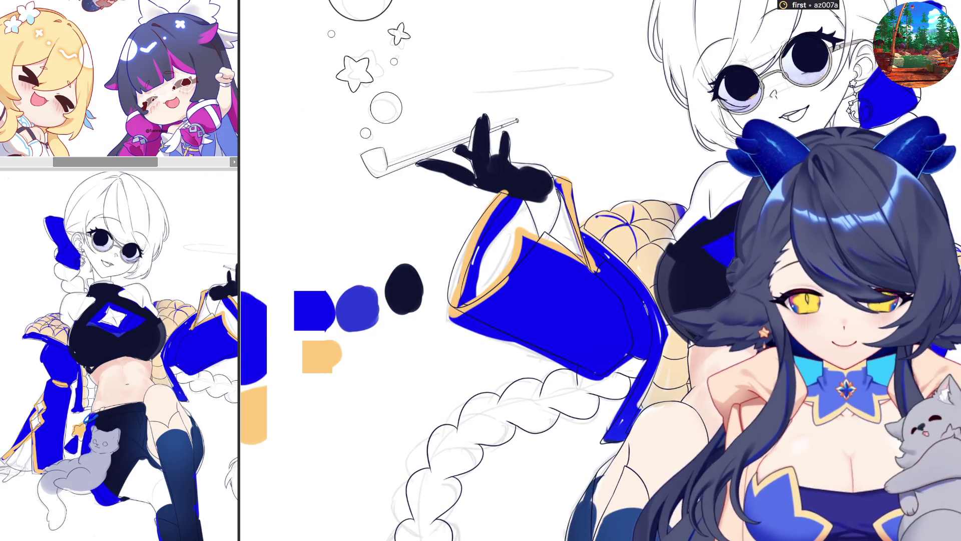
scroll(662, 357, "down", 3)
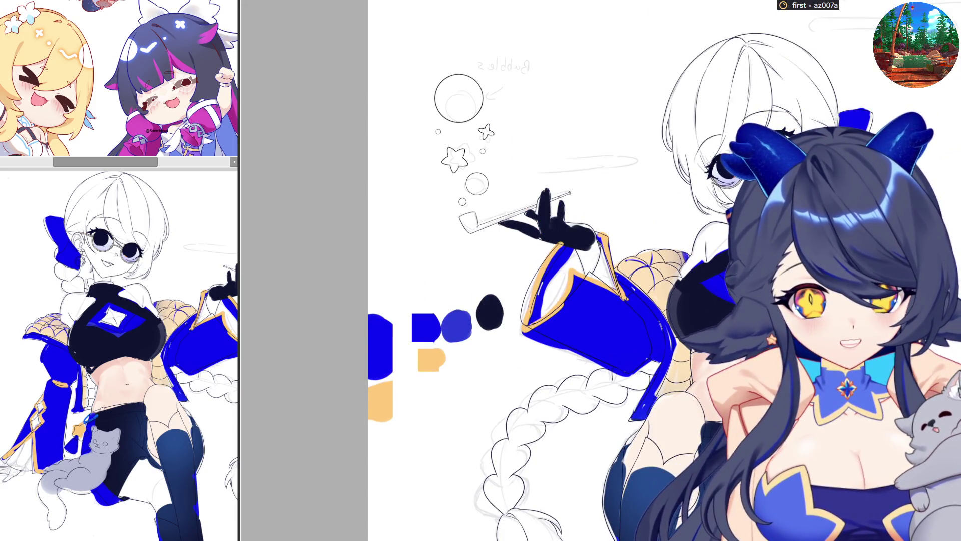
left_click(699, 383)
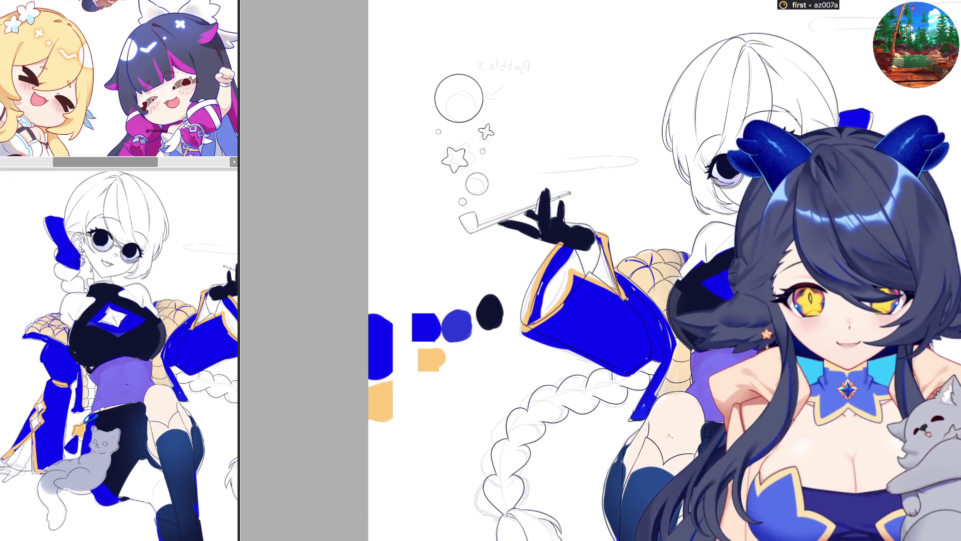
left_click(646, 436)
scroll(661, 301, "down", 1)
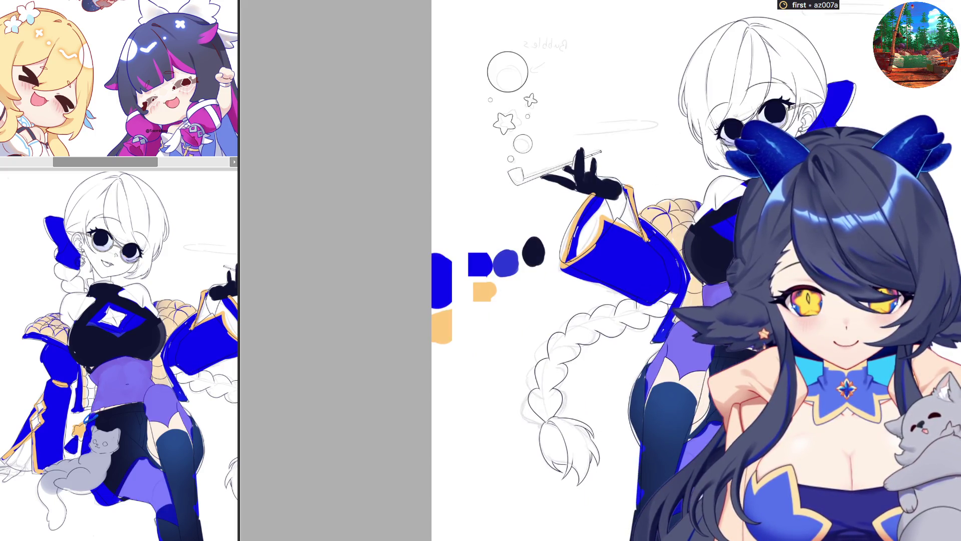
left_click_drag(676, 300, 376, 301)
scroll(601, 270, "up", 5)
scroll(601, 271, "up", 2)
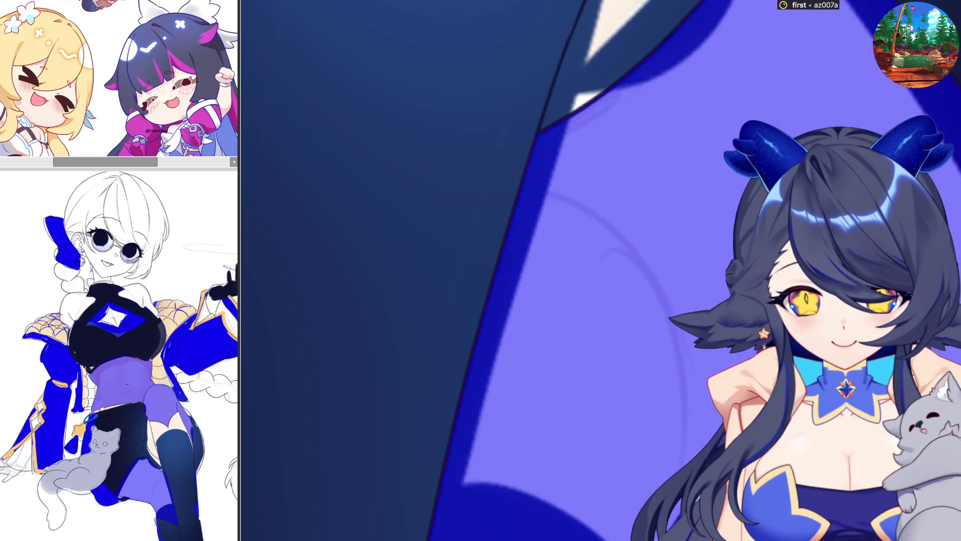
scroll(600, 270, "down", 2)
scroll(602, 271, "down", 1)
scroll(601, 270, "down", 2)
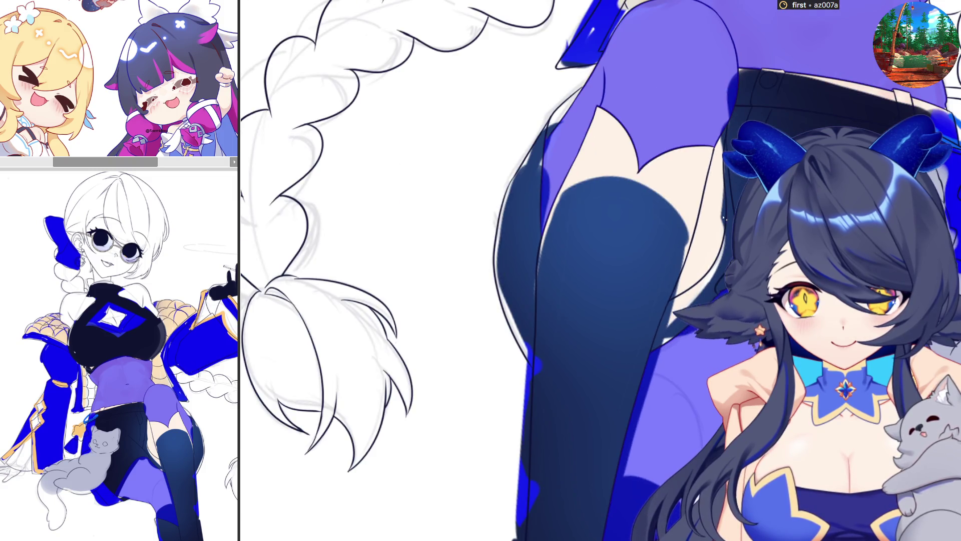
scroll(709, 153, "up", 2)
scroll(709, 154, "up", 2)
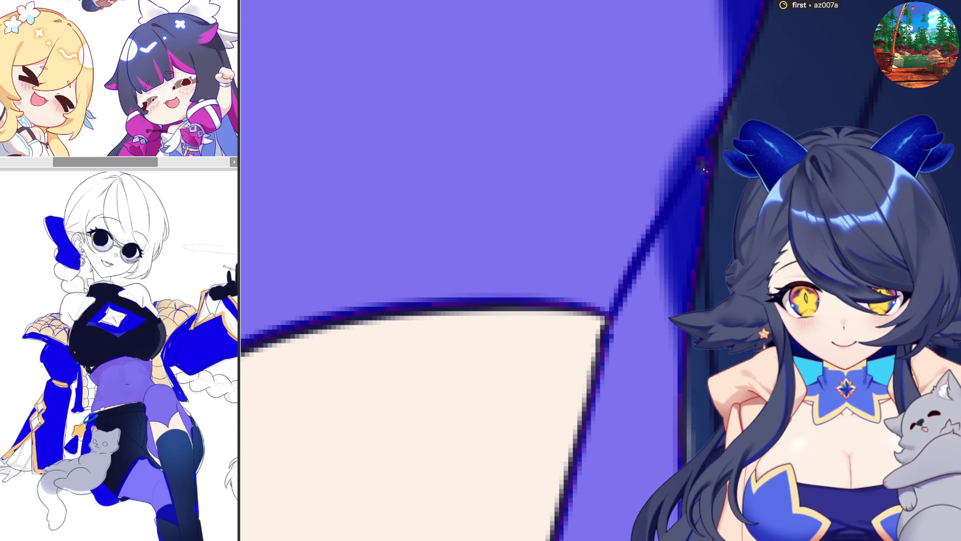
scroll(713, 146, "down", 2)
scroll(699, 187, "down", 1)
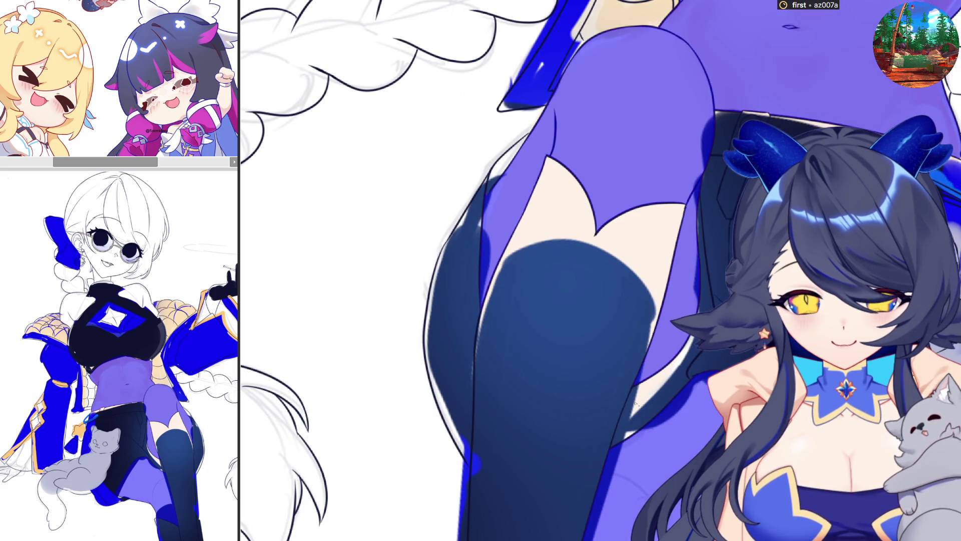
scroll(637, 403, "up", 2)
scroll(640, 366, "up", 1)
scroll(640, 366, "down", 2)
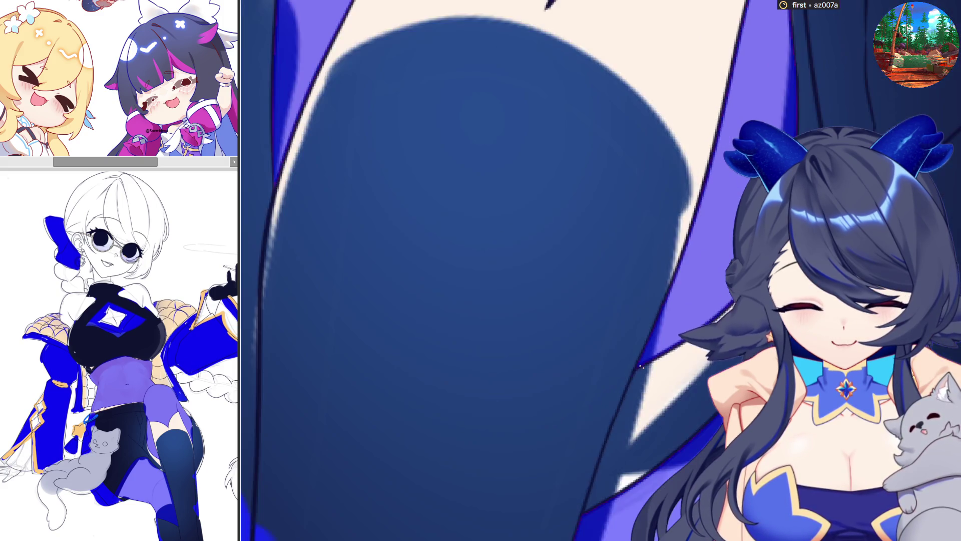
scroll(640, 366, "down", 1)
scroll(640, 365, "down", 1)
scroll(640, 366, "down", 1)
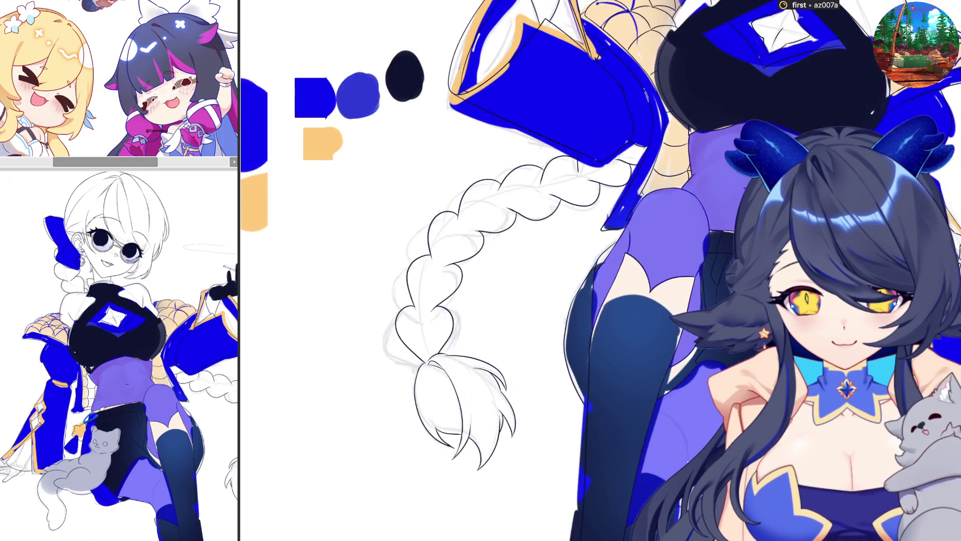
scroll(640, 366, "up", 1)
scroll(640, 366, "up", 1)
scroll(640, 366, "up", 1)
scroll(639, 366, "down", 1)
scroll(641, 366, "down", 1)
scroll(640, 366, "down", 2)
scroll(640, 366, "down", 1)
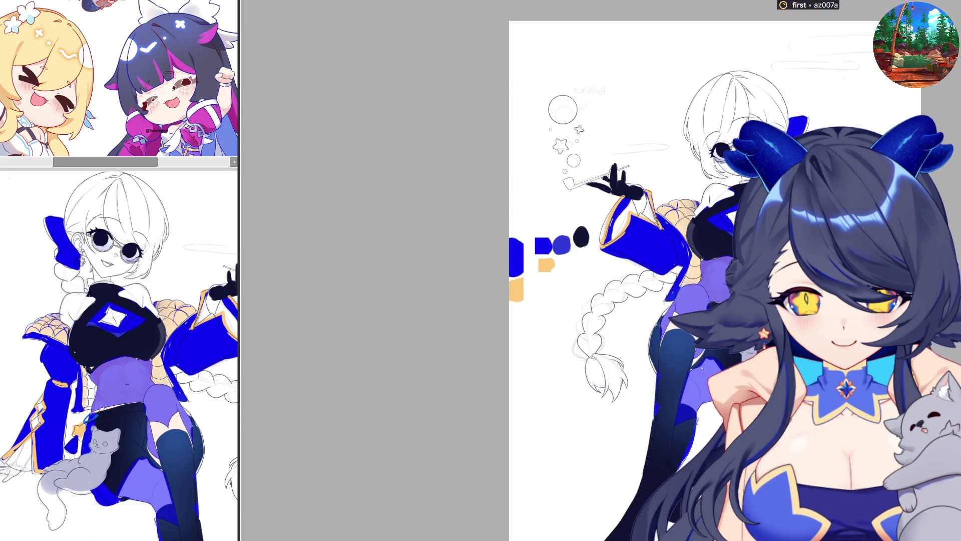
scroll(751, 211, "up", 2)
scroll(752, 212, "up", 2)
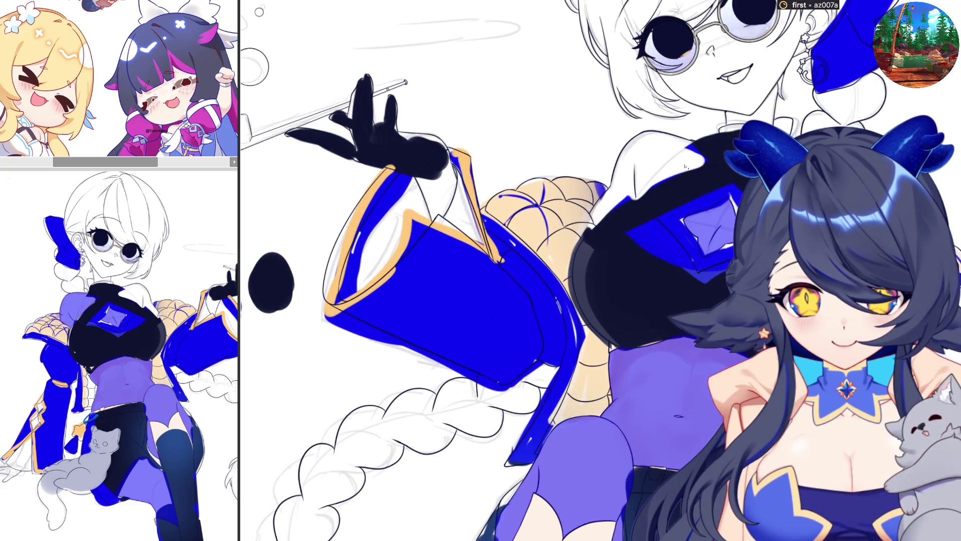
scroll(591, 231, "up", 1)
scroll(591, 231, "up", 1)
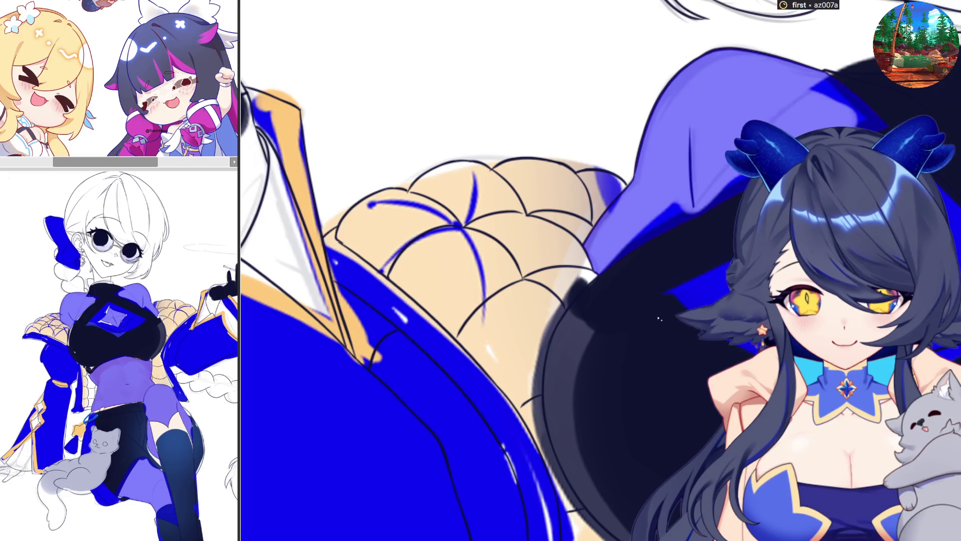
scroll(591, 231, "down", 1)
scroll(591, 231, "down", 1)
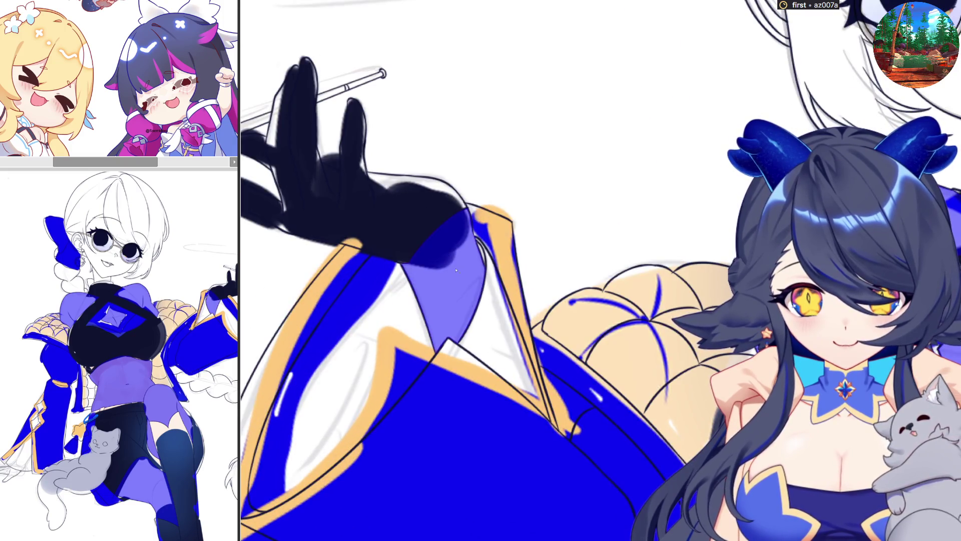
scroll(447, 255, "up", 2)
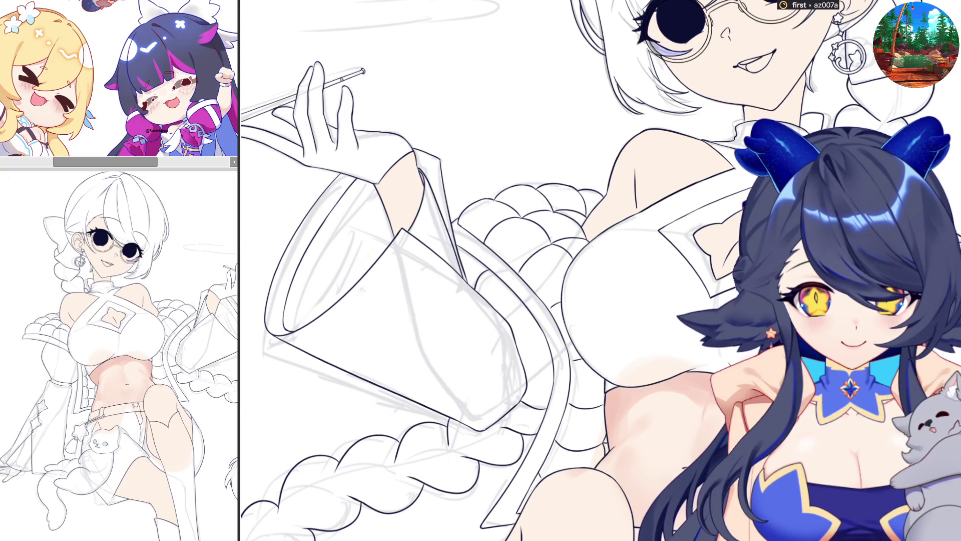
scroll(594, 374, "up", 2)
scroll(605, 376, "up", 2)
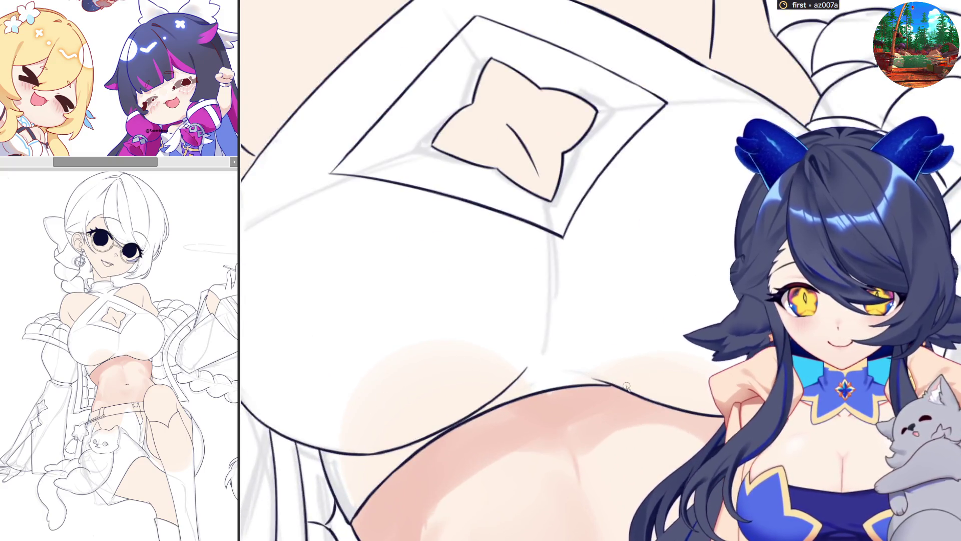
scroll(613, 377, "up", 2)
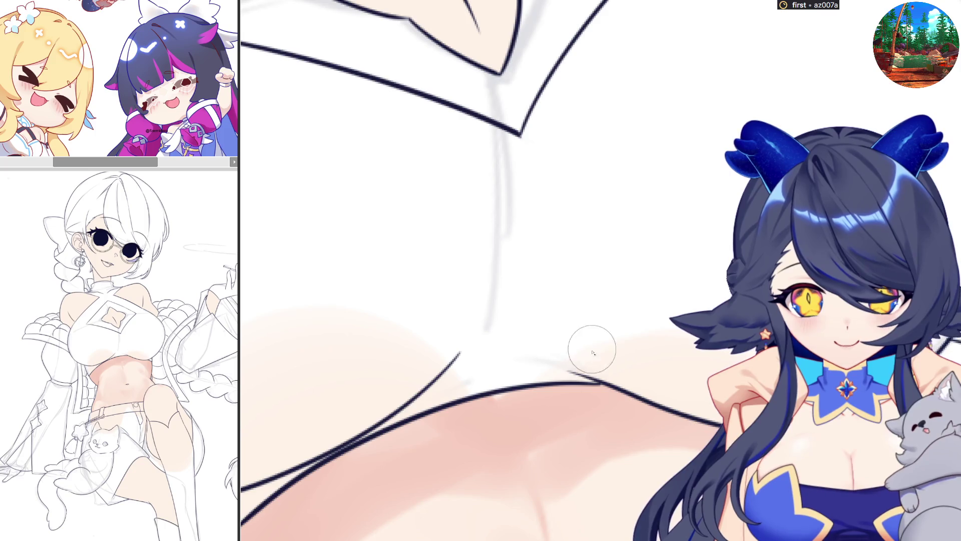
- Try a purple stroke under the chest and undo it
left_click_drag(577, 350, 718, 417)
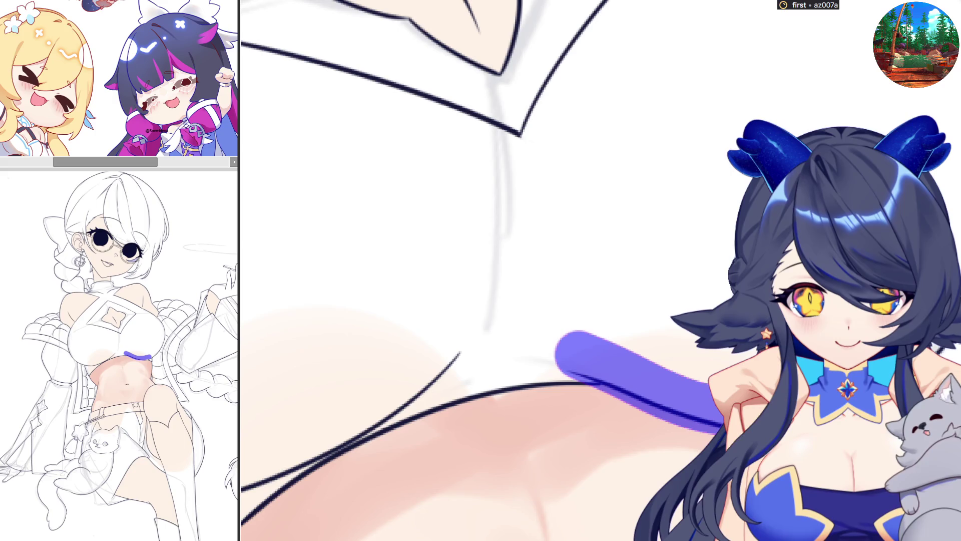
scroll(600, 416, "down", 3)
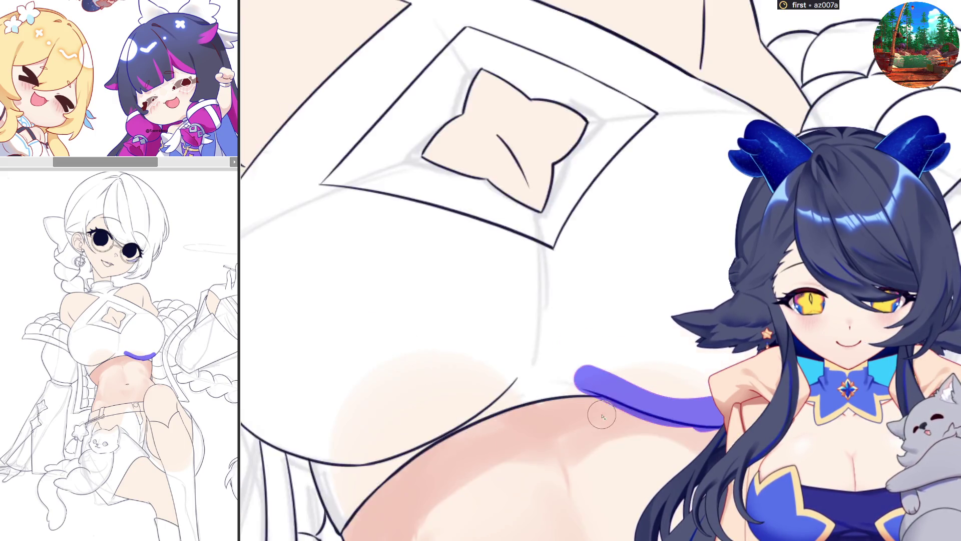
key("ctrl+z")
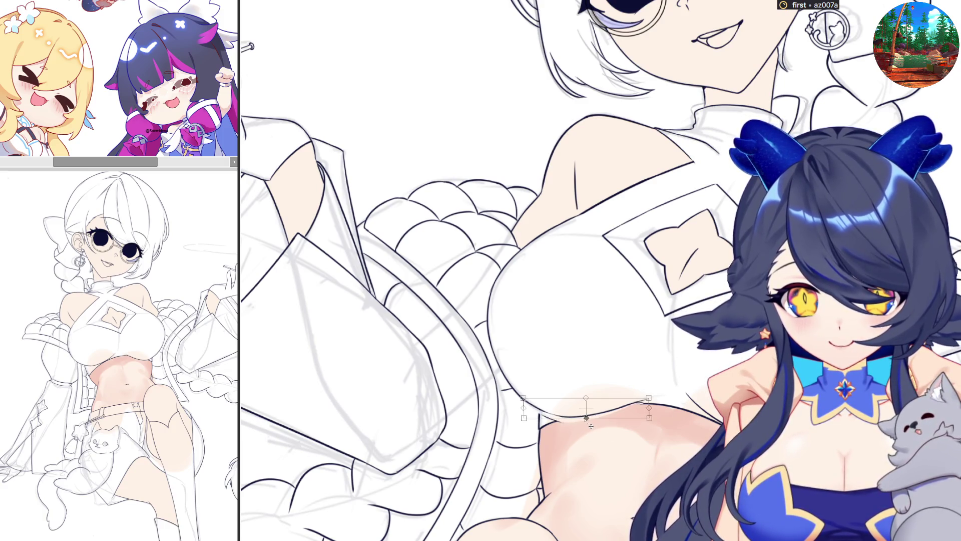
scroll(586, 406, "up", 1)
scroll(590, 416, "up", 1)
scroll(596, 429, "up", 1)
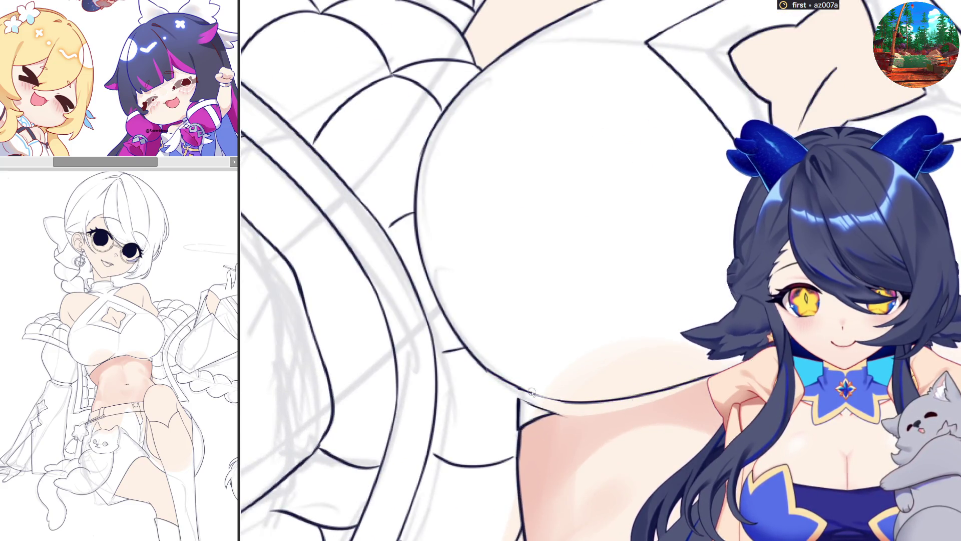
scroll(550, 392, "up", 1)
scroll(551, 392, "up", 1)
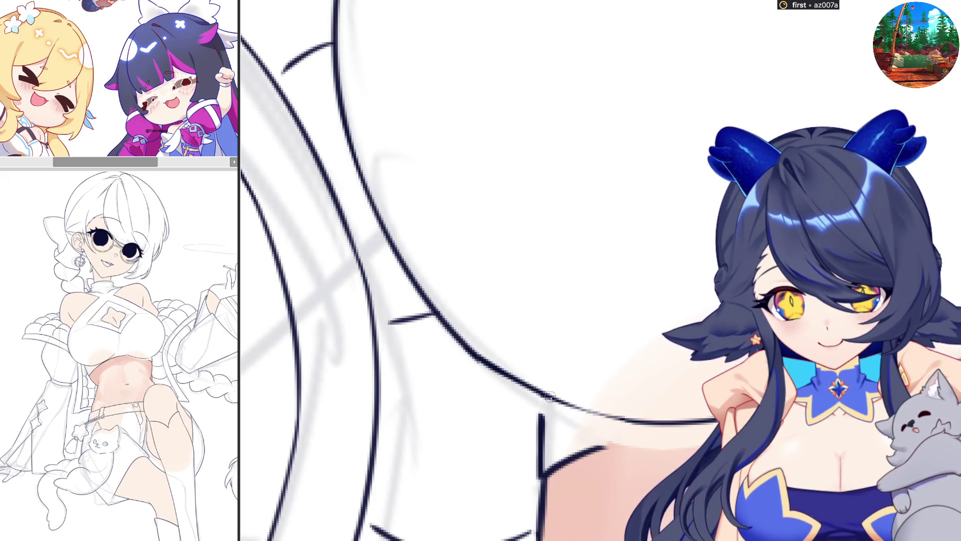
- Ink over the faint under-chest curve and extend the line along the lower edge
left_click_drag(562, 406, 641, 421)
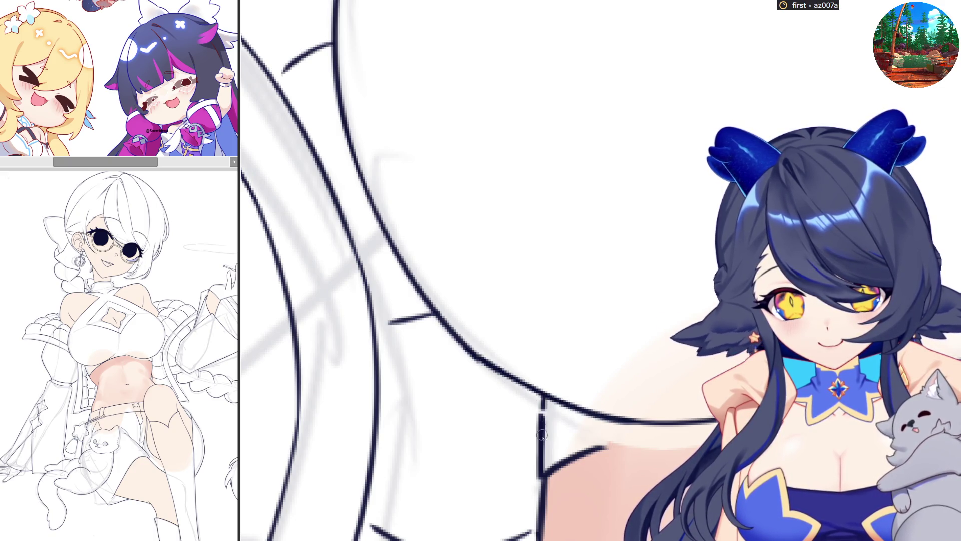
left_click_drag(542, 432, 695, 416)
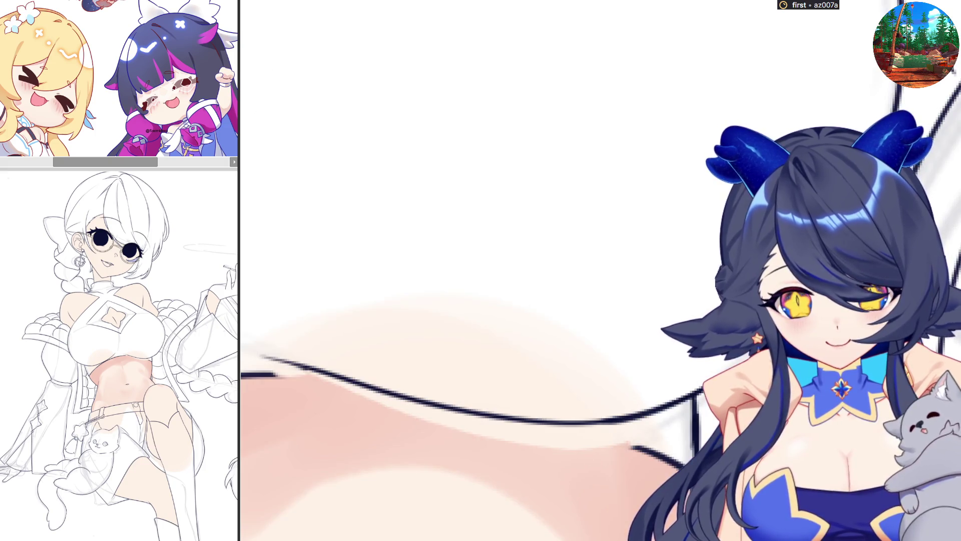
left_click_drag(455, 387, 571, 409)
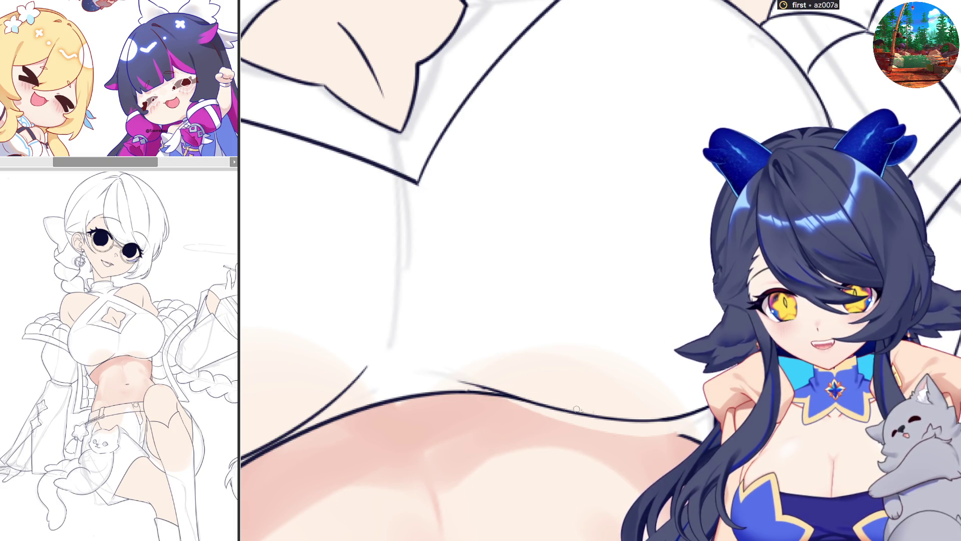
left_click_drag(680, 434, 639, 423)
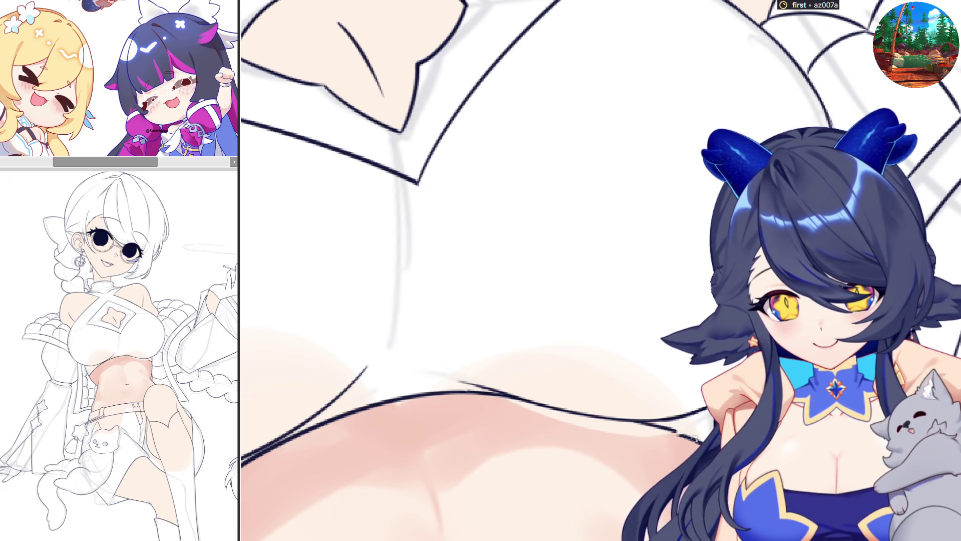
scroll(690, 446, "down", 2)
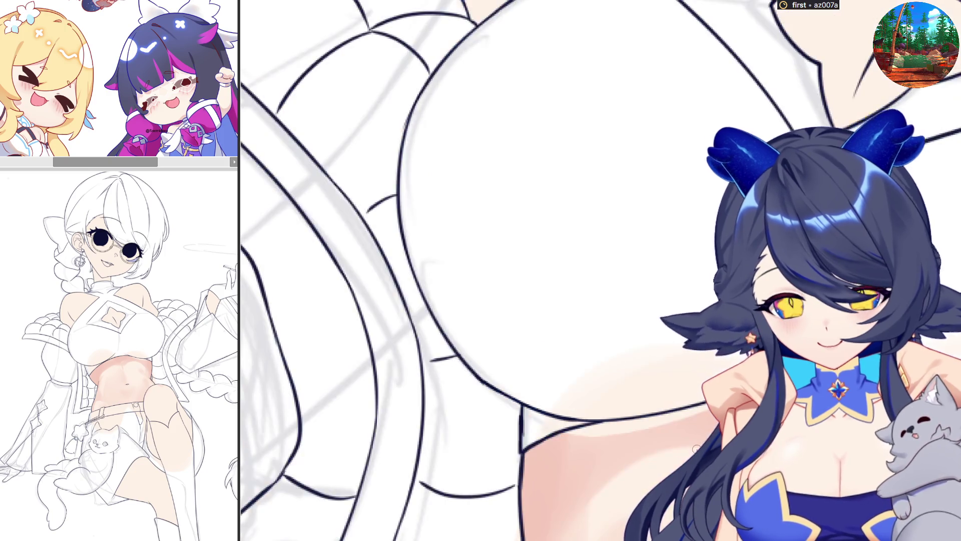
scroll(583, 319, "down", 2)
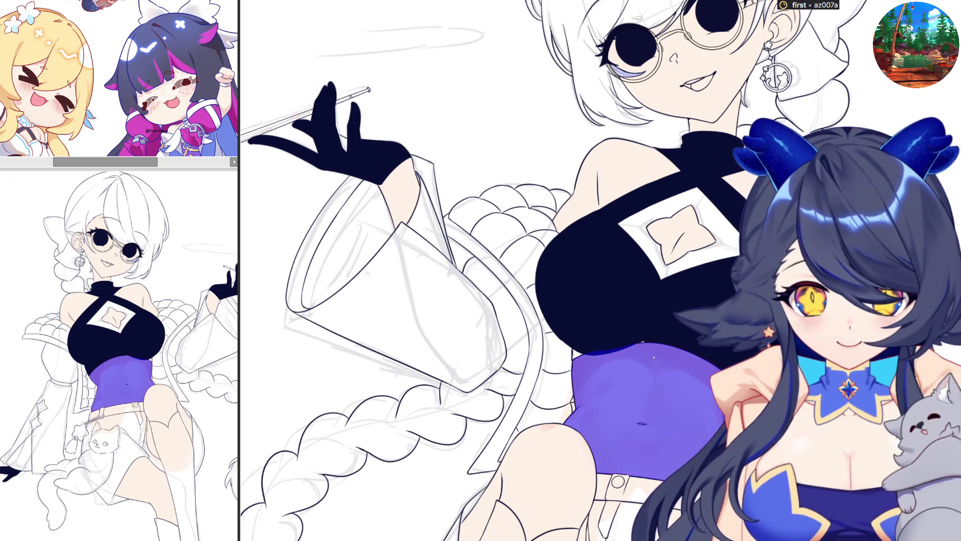
- Undo the purple midriff fill, then test purple fills beside the sleeve and in the diamond cutout, undoing each
key("ctrl+z")
scroll(676, 320, "up", 3)
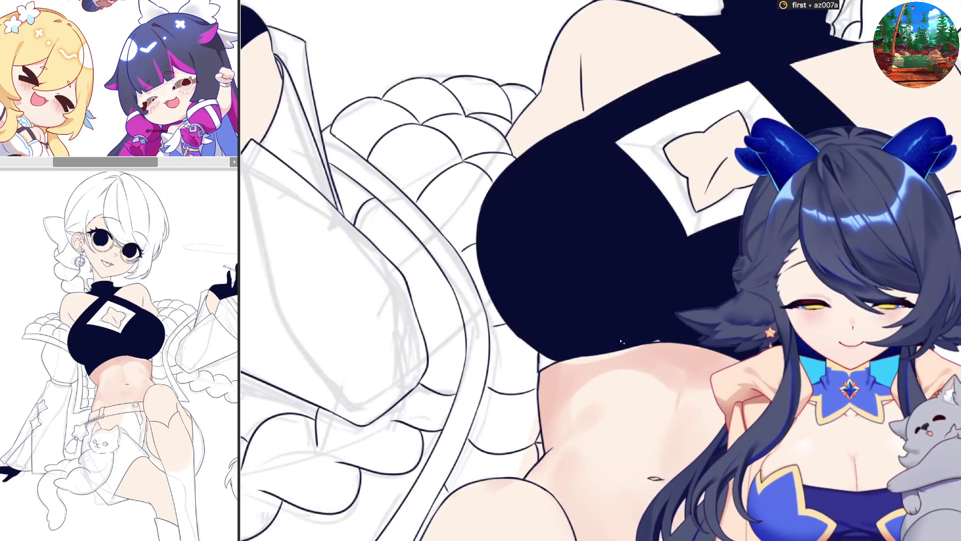
scroll(637, 328, "up", 3)
scroll(665, 306, "up", 2)
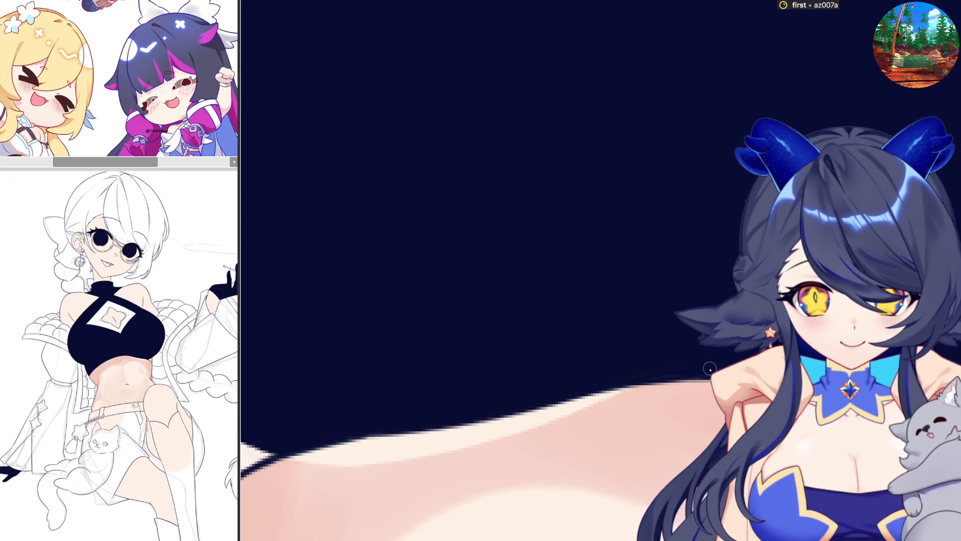
scroll(711, 370, "down", 4)
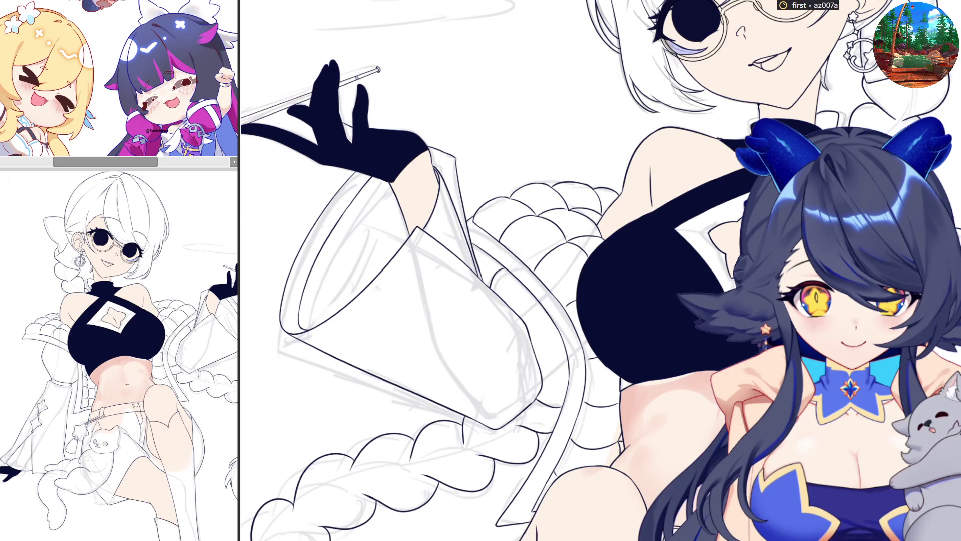
scroll(654, 360, "up", 2)
scroll(654, 361, "up", 2)
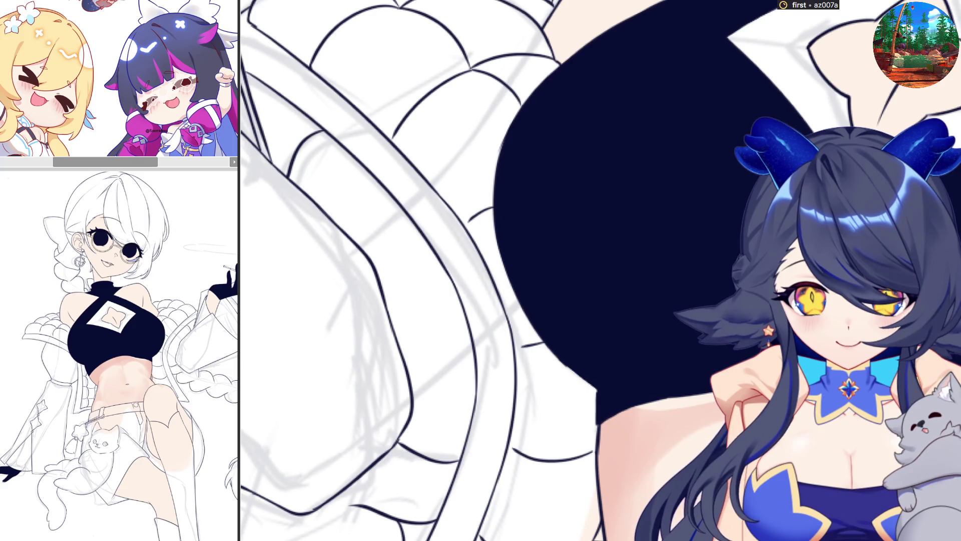
left_click(572, 396)
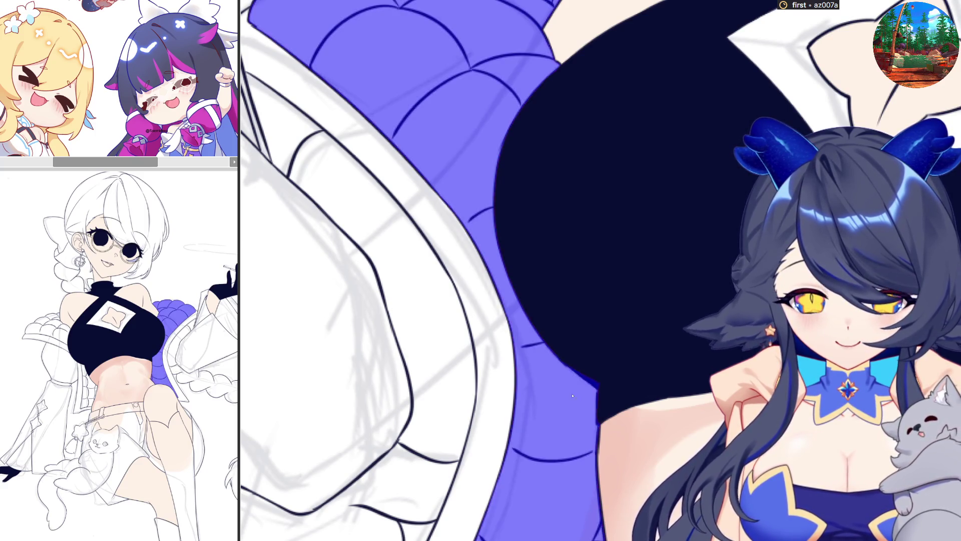
key("ctrl+z")
scroll(688, 332, "down", 3)
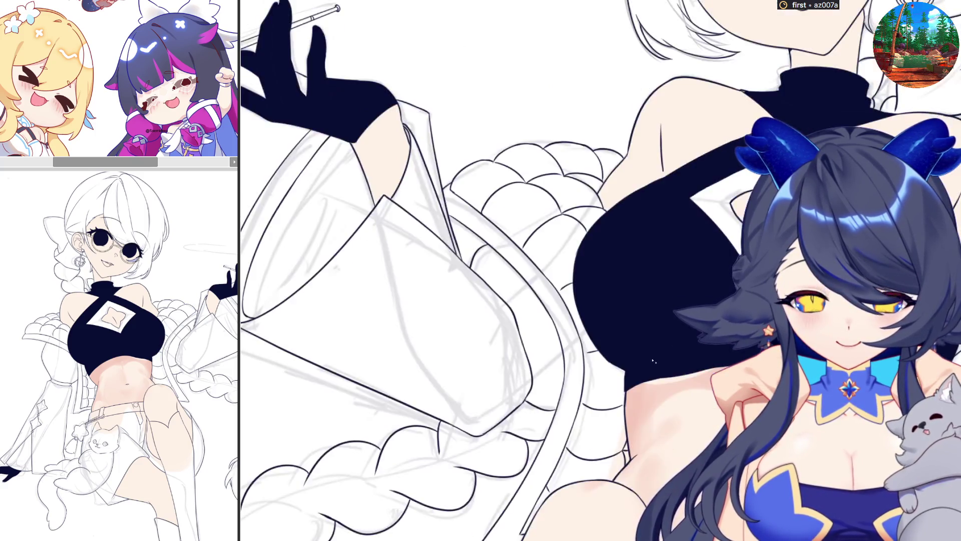
scroll(651, 363, "down", 2)
scroll(651, 362, "down", 2)
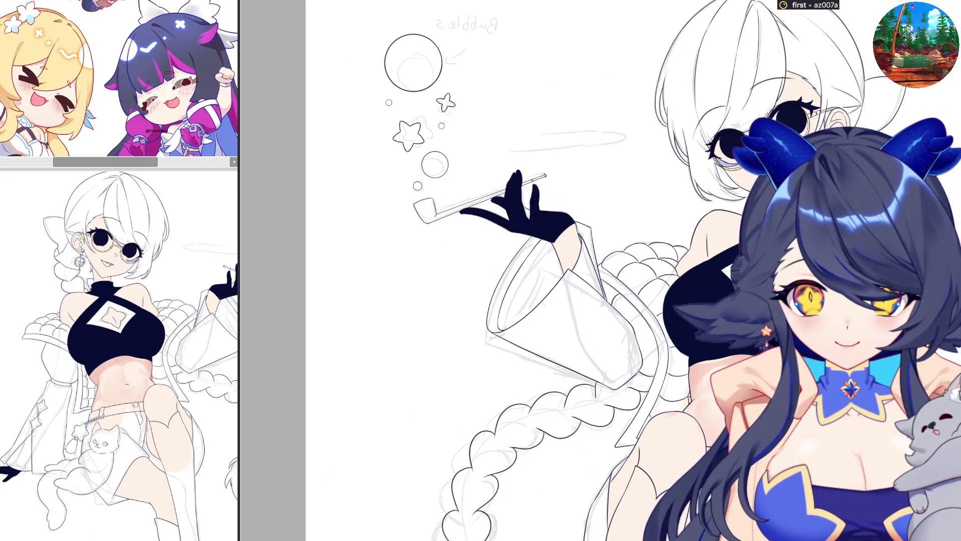
scroll(886, 263, "up", 2)
left_click(717, 281)
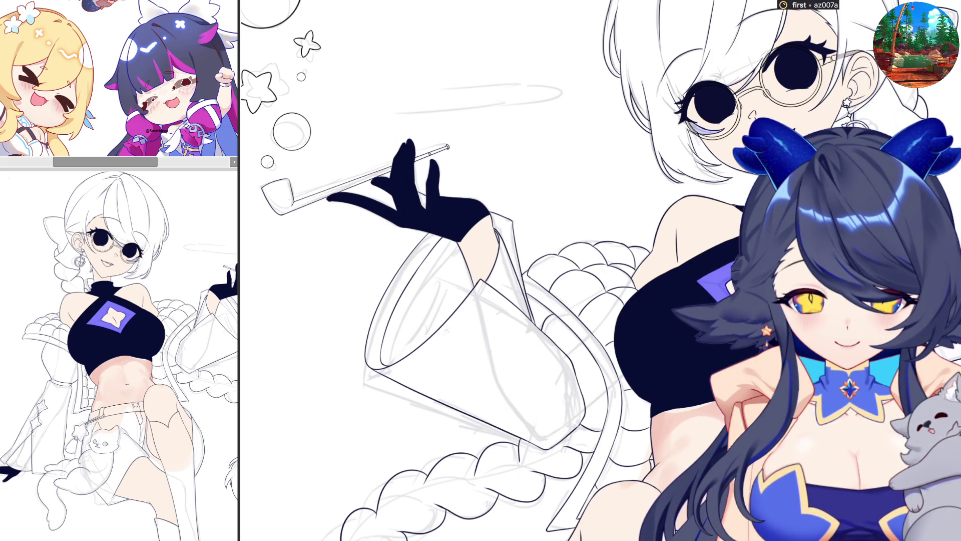
scroll(743, 255, "up", 3)
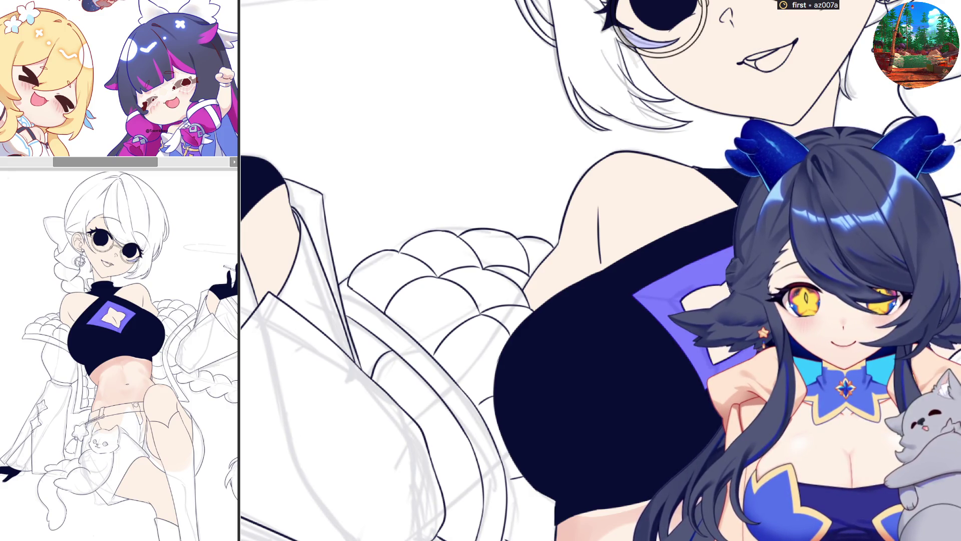
key("ctrl+z")
scroll(563, 270, "up", 1)
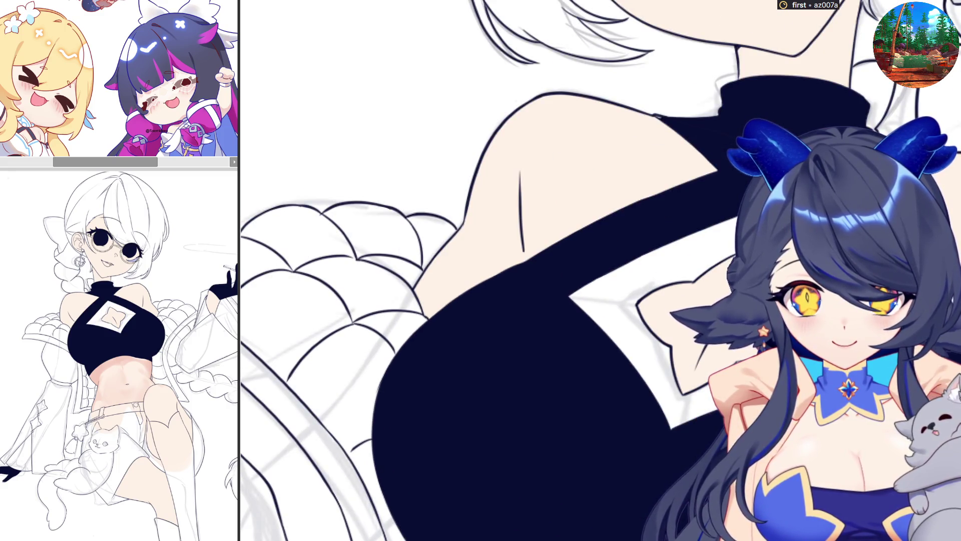
- Remove the navy top fill, rectangle-select the chest and try a blue fill, then undo it
key("ctrl+z")
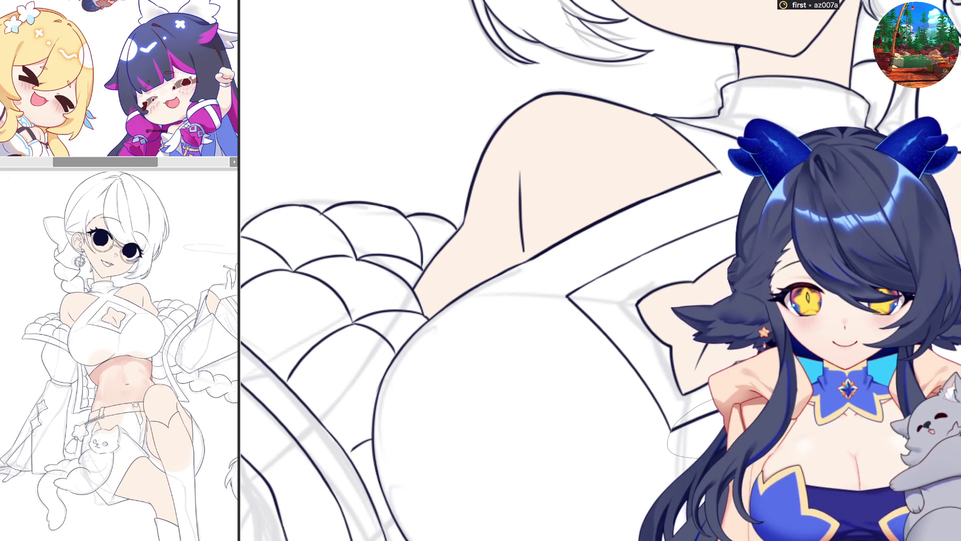
left_click_drag(668, 433, 751, 196)
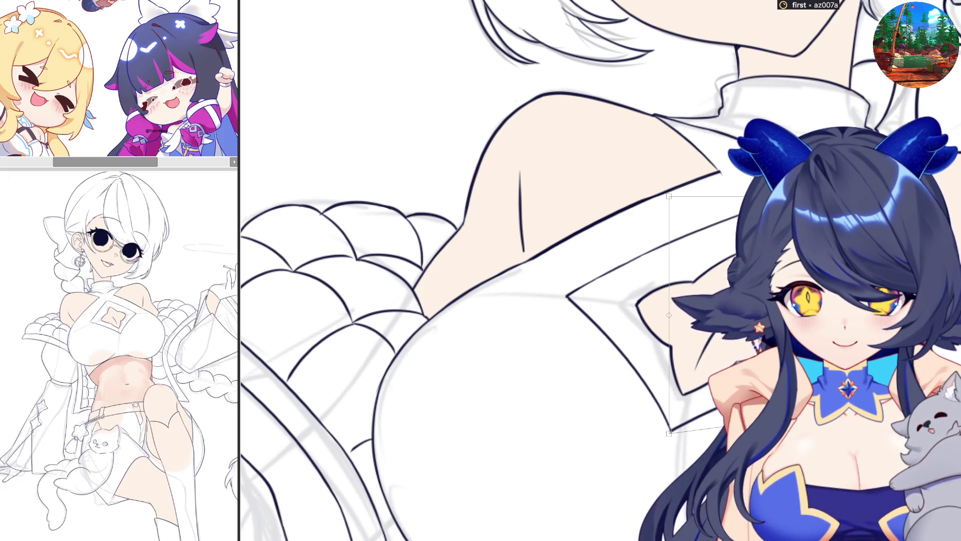
key("alt+BackSpace")
key("ctrl+z")
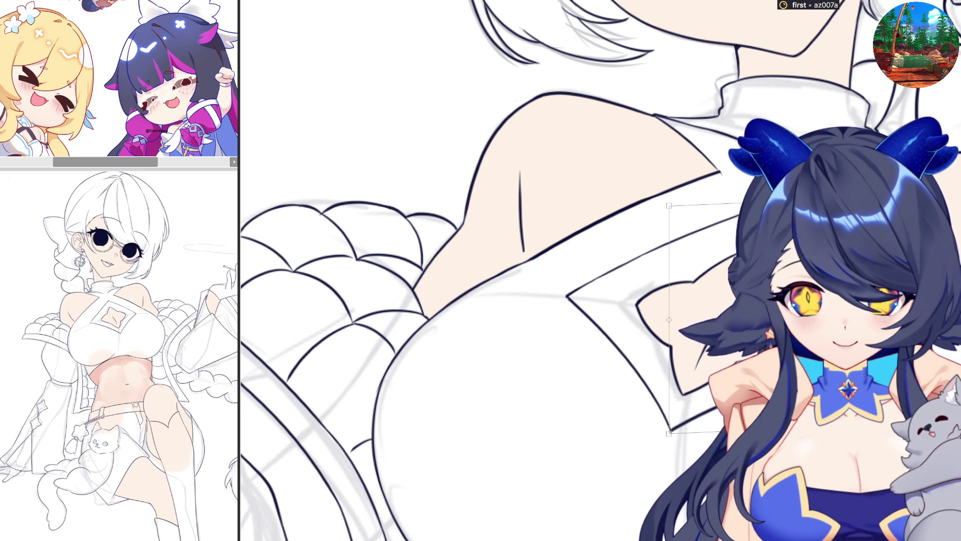
- Clear the selection and bucket-fill the chest diamond's border blue-purple
key("ctrl+d")
left_click_drag(671, 429, 716, 409)
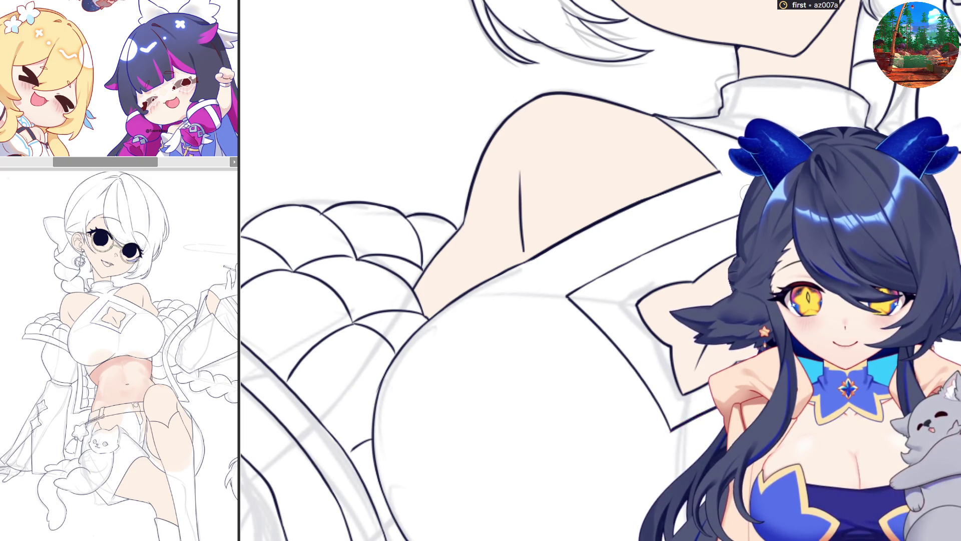
scroll(731, 209, "up", 3)
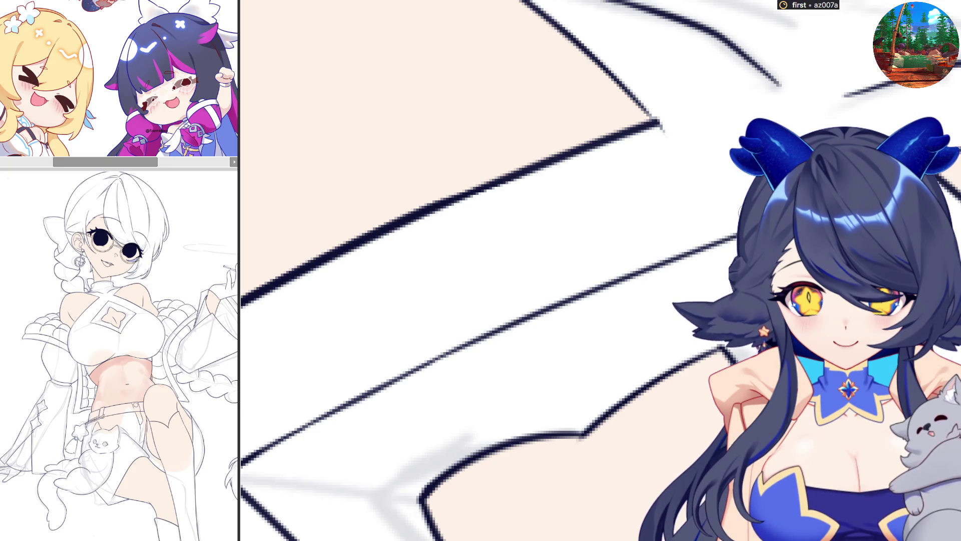
scroll(732, 209, "down", 2)
scroll(732, 210, "down", 2)
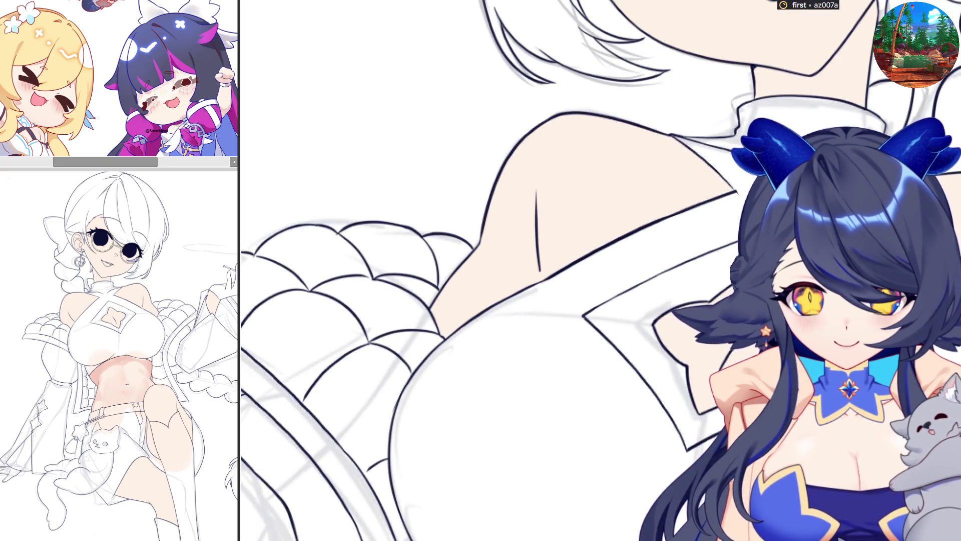
left_click(630, 330)
scroll(578, 271, "down", 2)
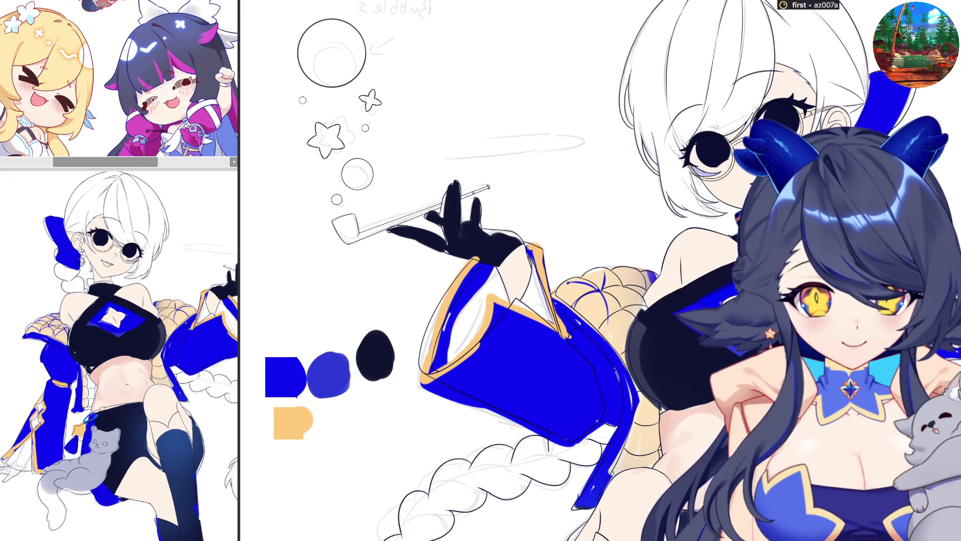
left_click(518, 368)
scroll(488, 346, "up", 2)
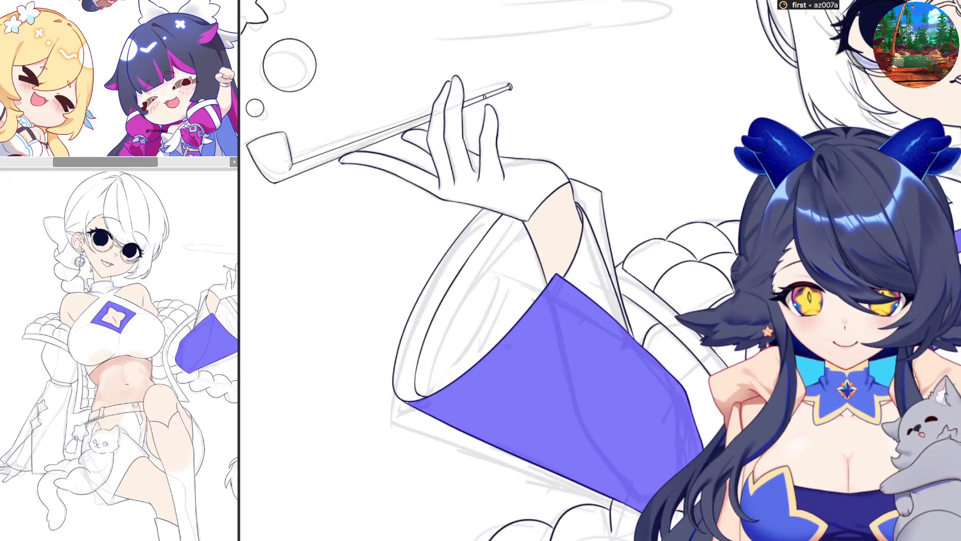
left_click(598, 213)
scroll(599, 212, "up", 2)
left_click(623, 338)
key("ctrl+z")
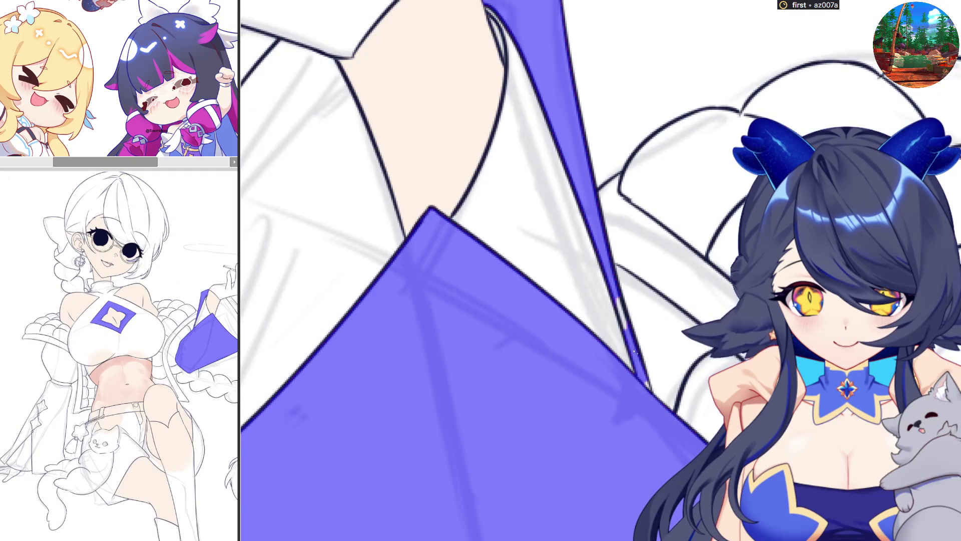
left_click(649, 388)
key("ctrl+z")
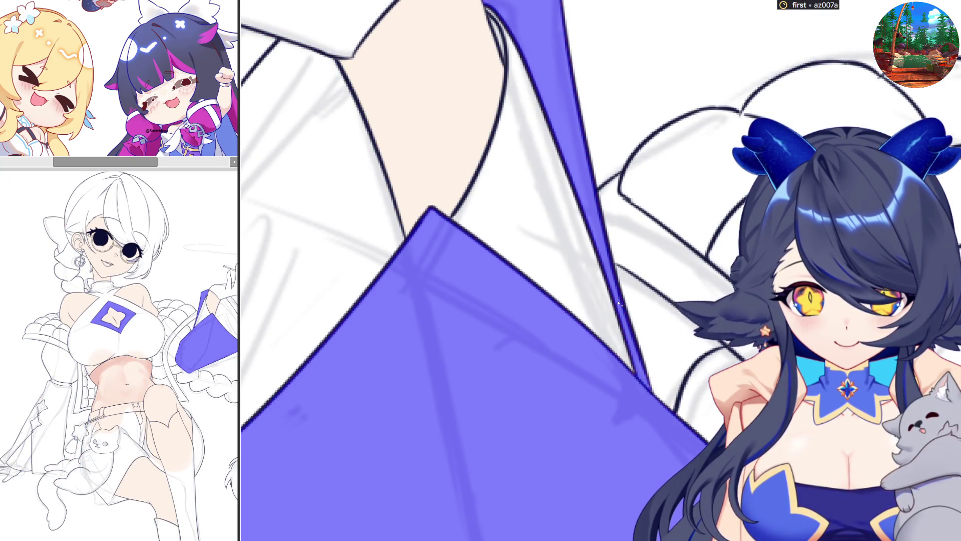
scroll(623, 315, "down", 2)
left_click(366, 214)
scroll(278, 443, "up", 2)
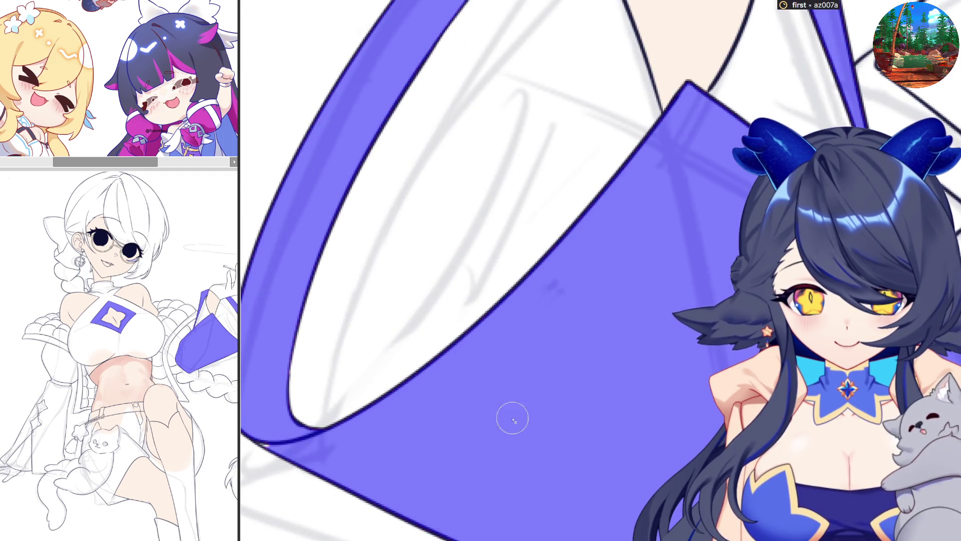
scroll(433, 349, "down", 3)
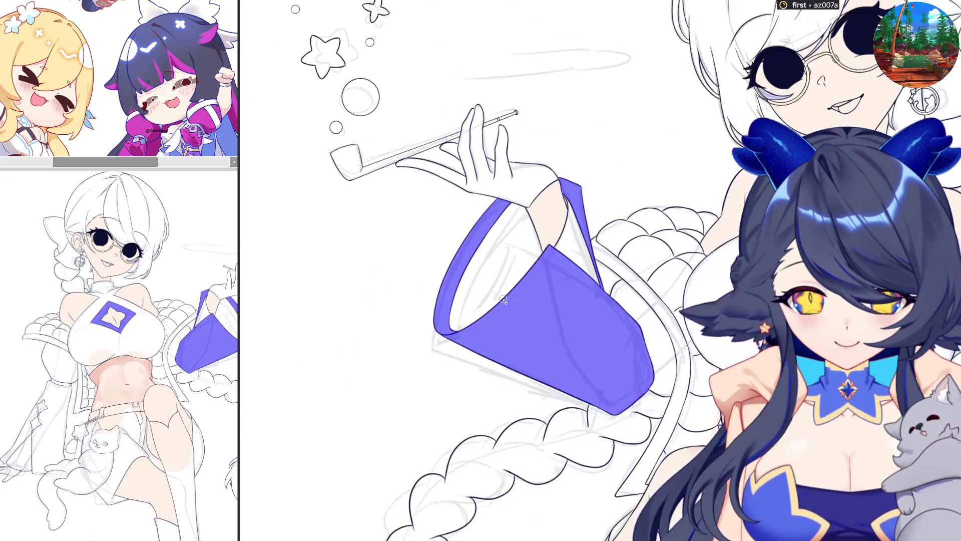
left_click(647, 323)
left_click_drag(648, 321, 528, 277)
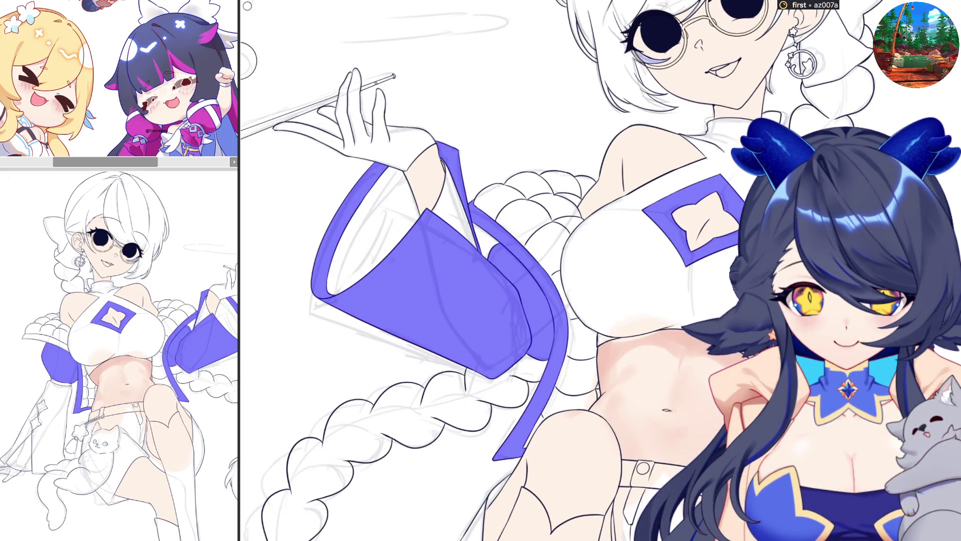
scroll(601, 300, "up", 5)
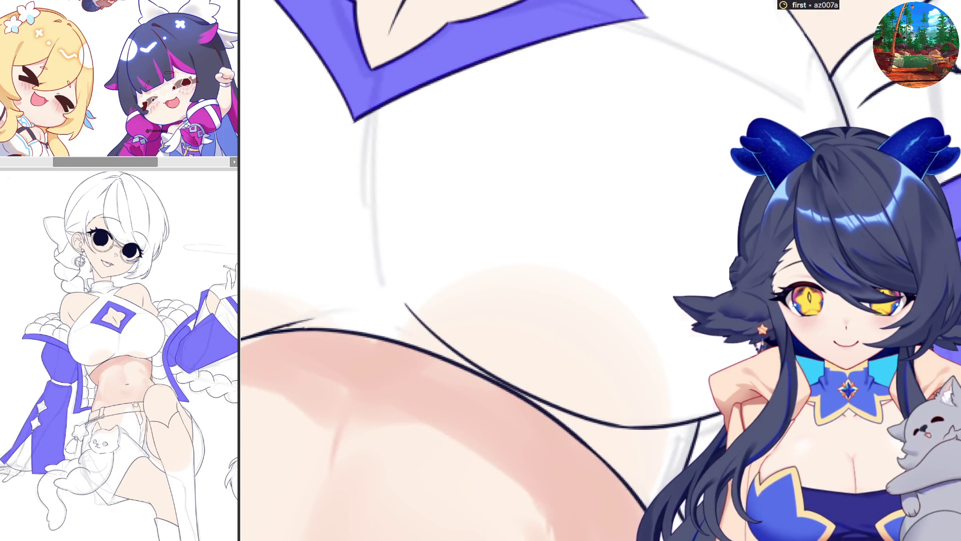
scroll(601, 301, "down", 5)
scroll(601, 300, "down", 2)
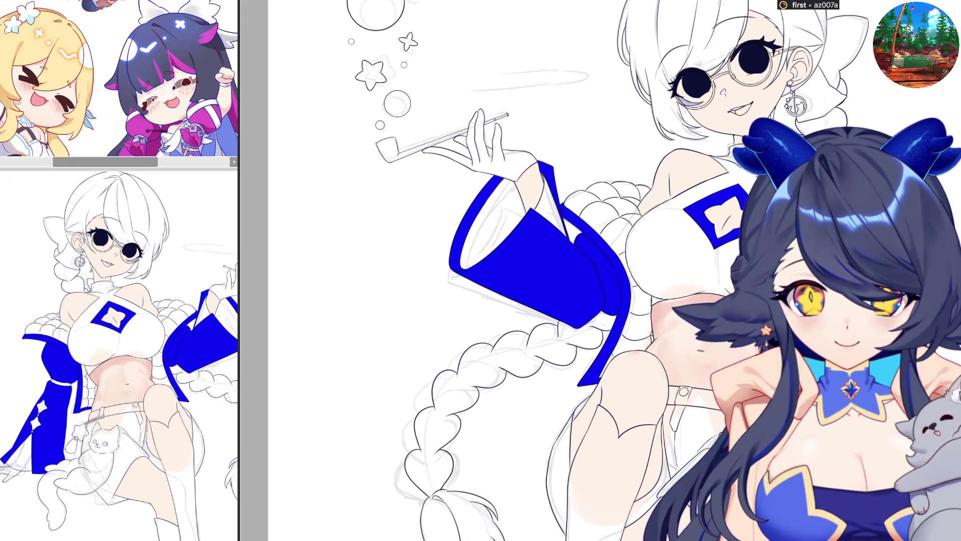
- Fill the top and glove black, test blue on the top and revert to black
key("alt+BackSpace")
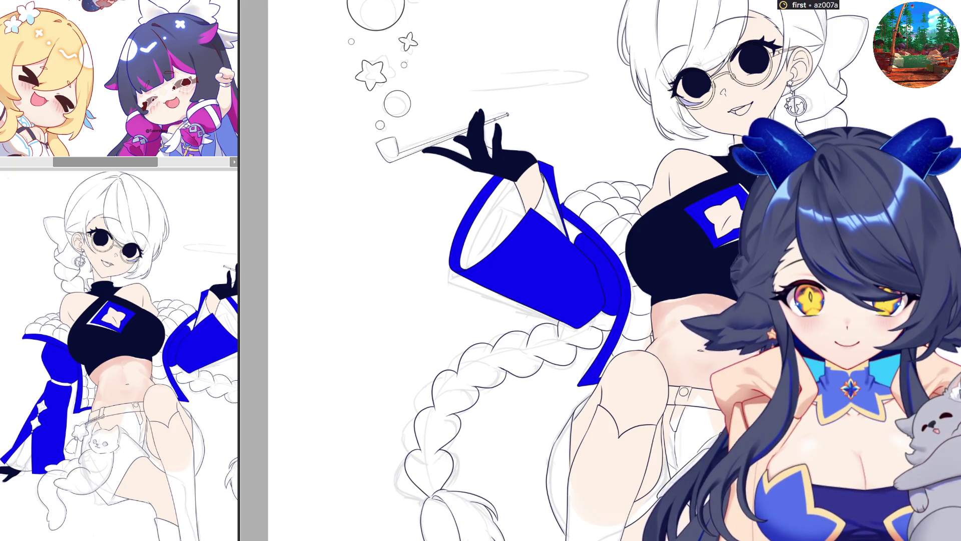
key("alt+BackSpace")
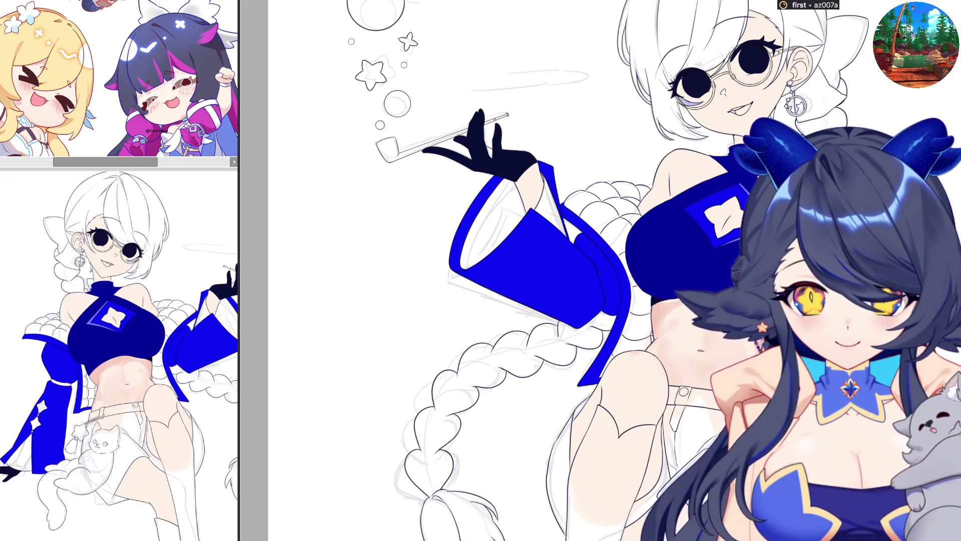
key("ctrl+z")
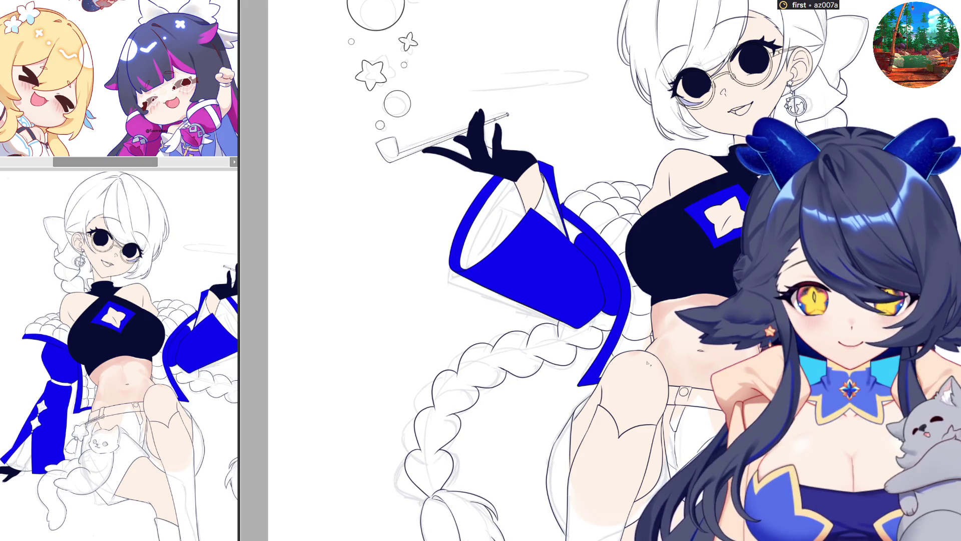
scroll(664, 359, "down", 2)
left_click_drag(664, 359, 745, 363)
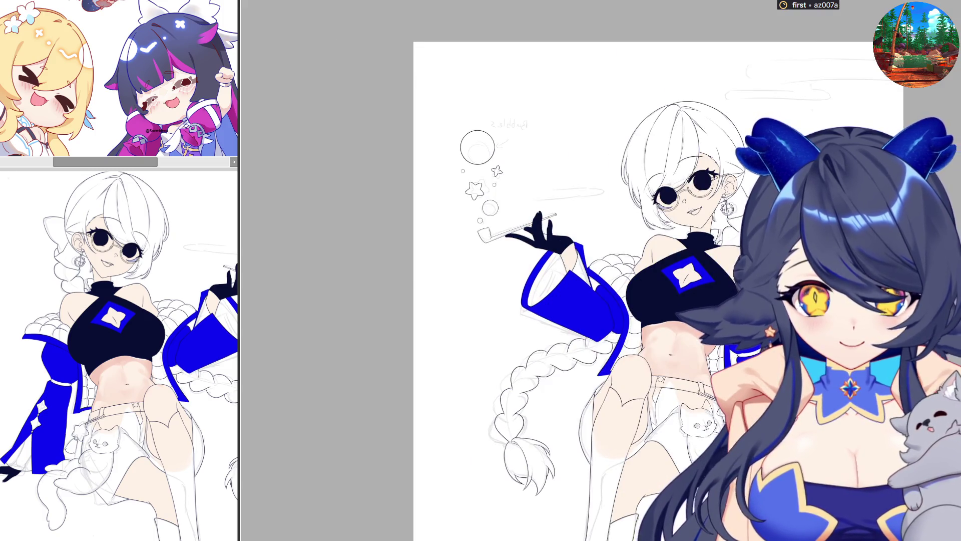
scroll(733, 299, "up", 3)
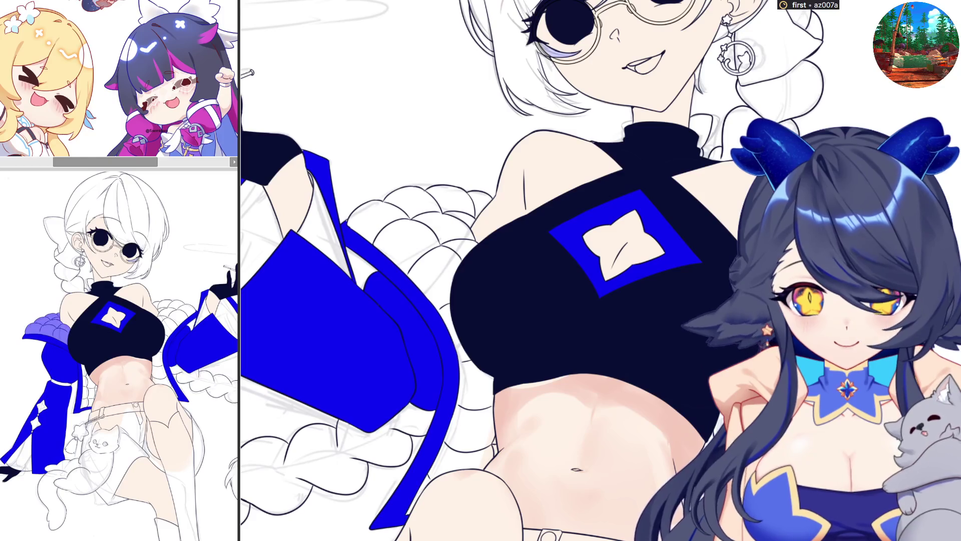
scroll(734, 299, "up", 2)
scroll(734, 299, "up", 3)
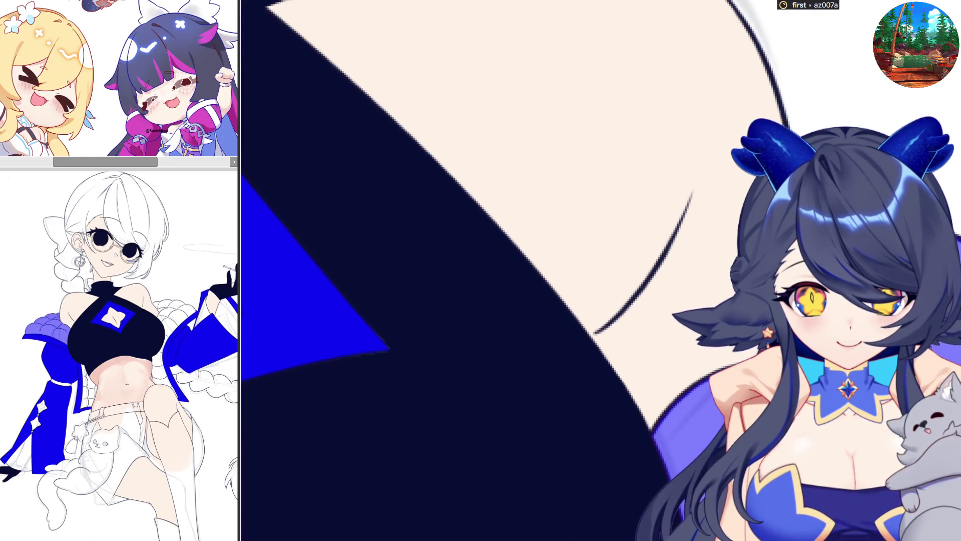
scroll(526, 271, "down", 2)
scroll(526, 270, "down", 1)
scroll(526, 271, "down", 1)
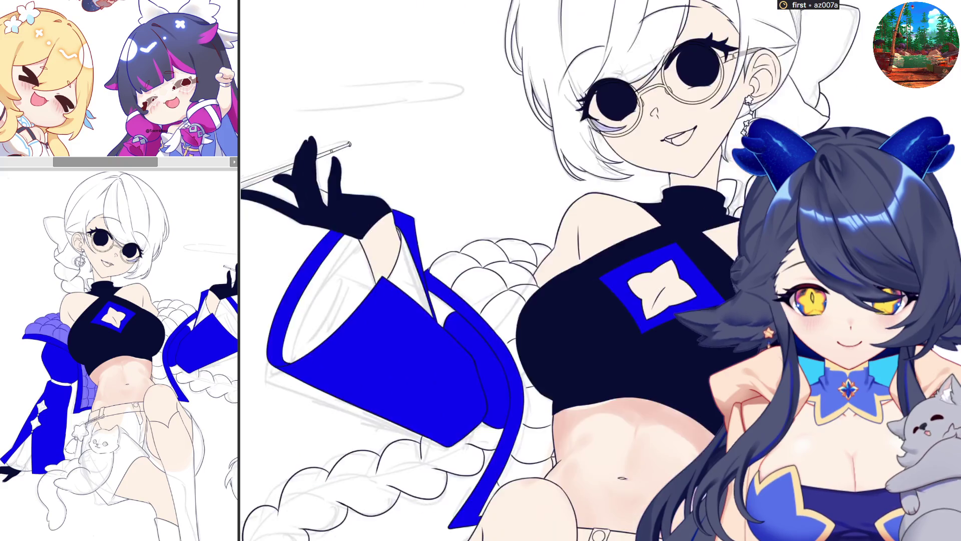
scroll(525, 270, "up", 3)
scroll(526, 270, "up", 1)
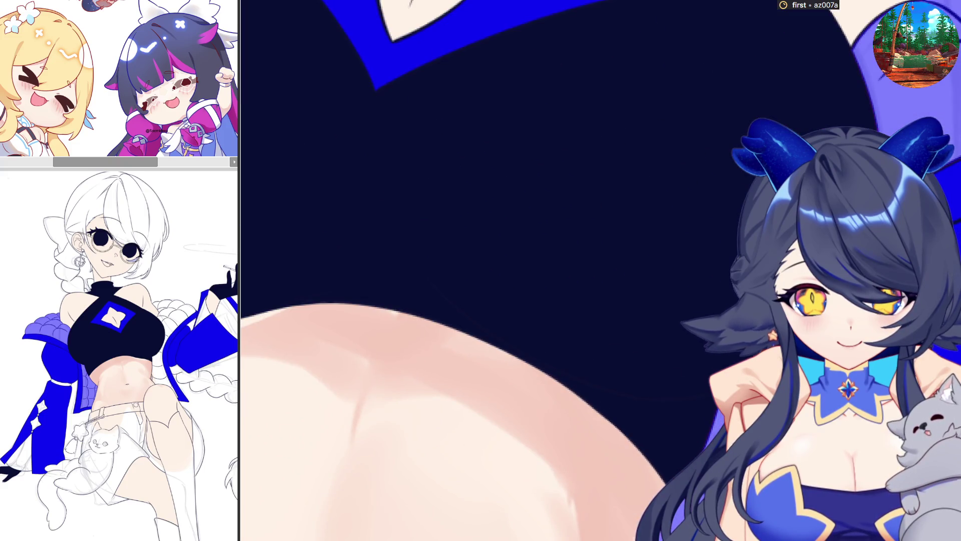
scroll(526, 271, "down", 3)
scroll(526, 271, "up", 1)
scroll(526, 271, "up", 2)
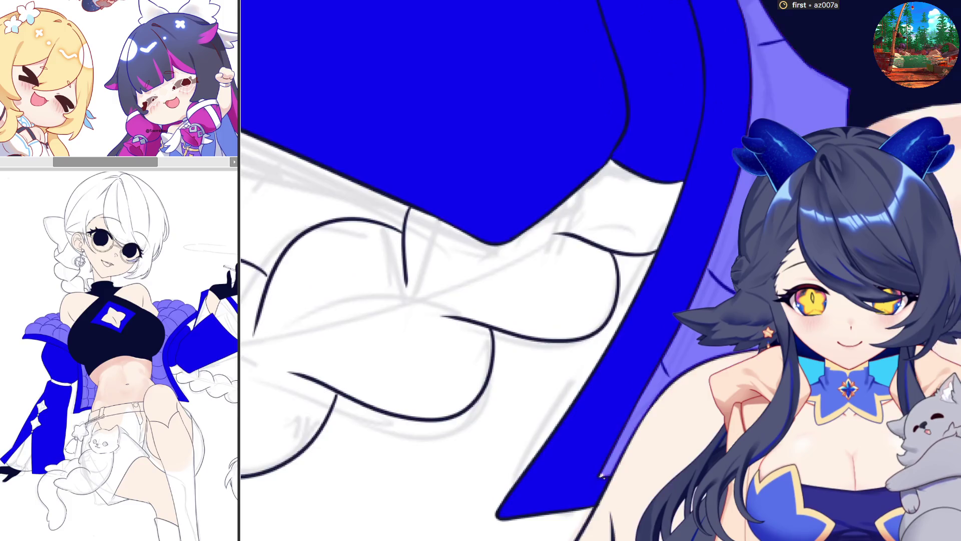
scroll(526, 271, "down", 1)
scroll(526, 270, "down", 1)
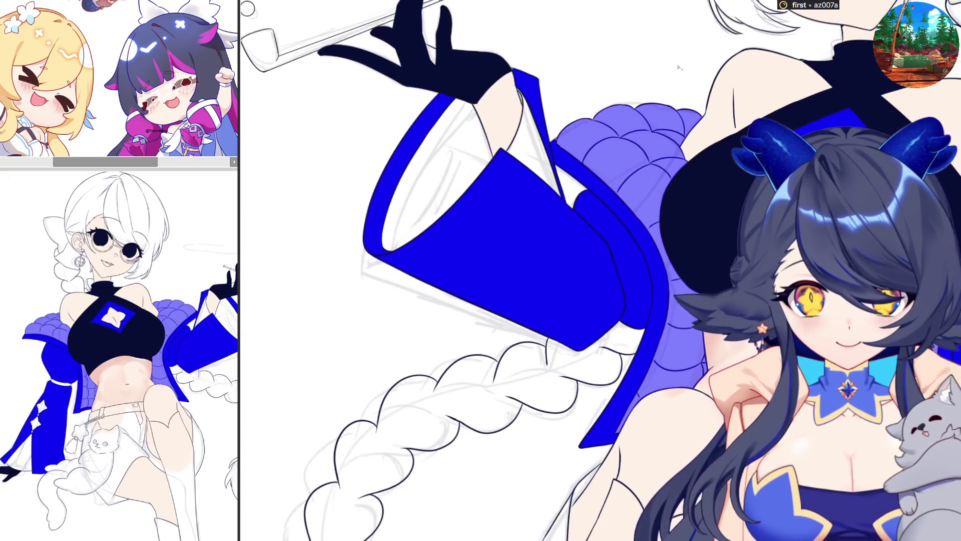
scroll(678, 68, "down", 1)
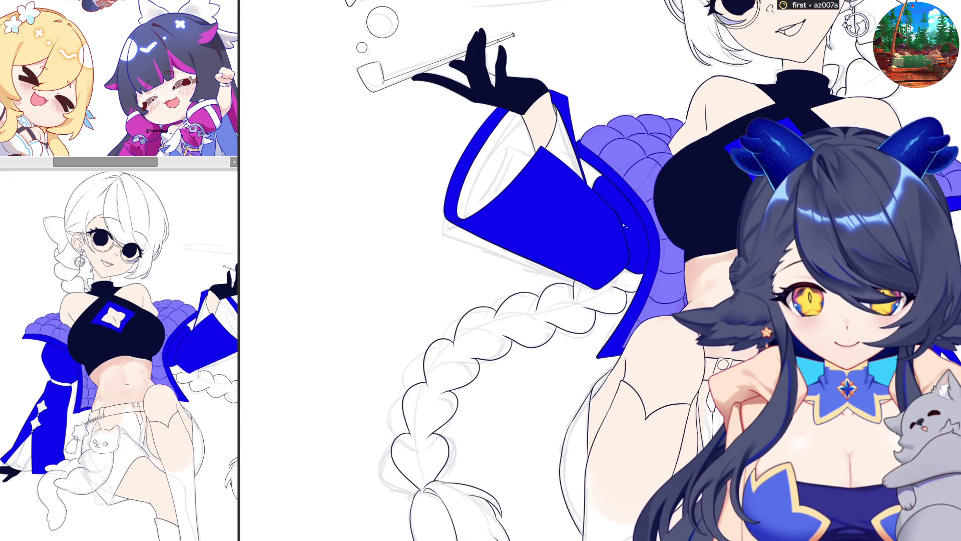
scroll(526, 270, "down", 1)
scroll(526, 271, "up", 1)
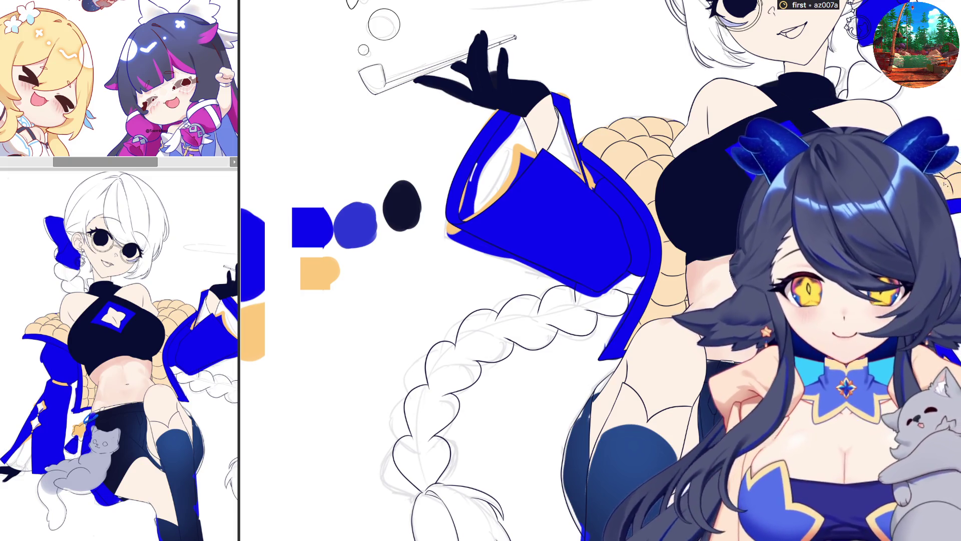
- Try lavender on the fur collar with the view mirrored, then return it to gold
key("alt+BackSpace")
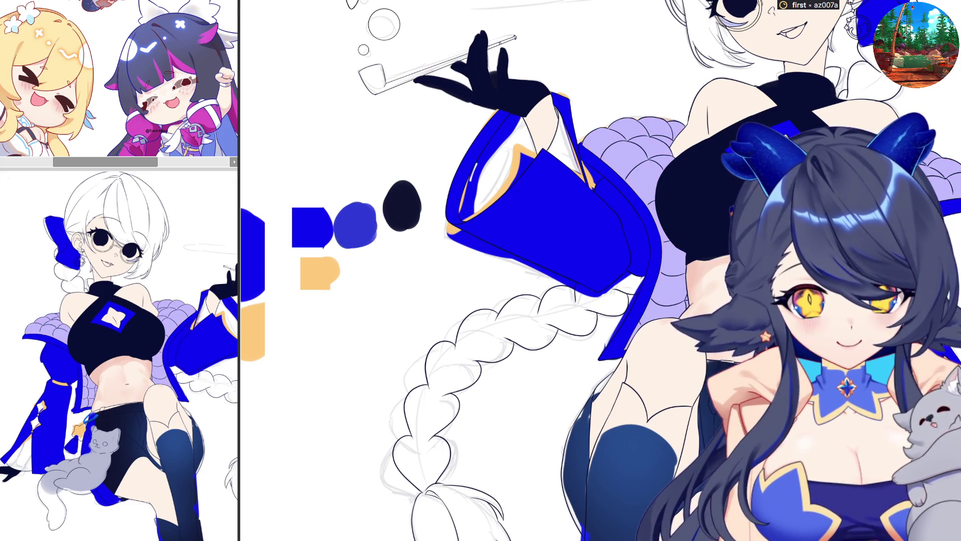
scroll(732, 235, "down", 1)
scroll(732, 234, "down", 1)
key("h")
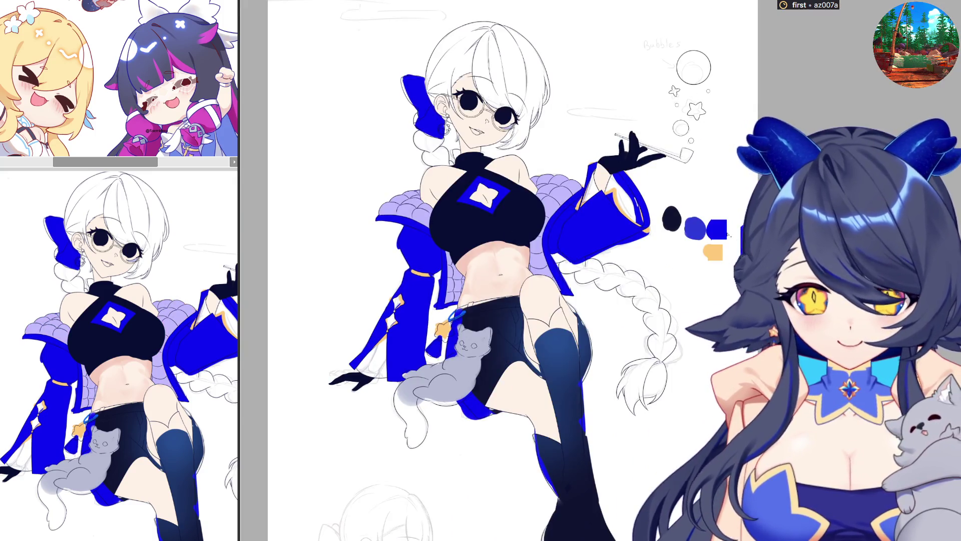
key("ctrl+z")
scroll(359, 224, "up", 2)
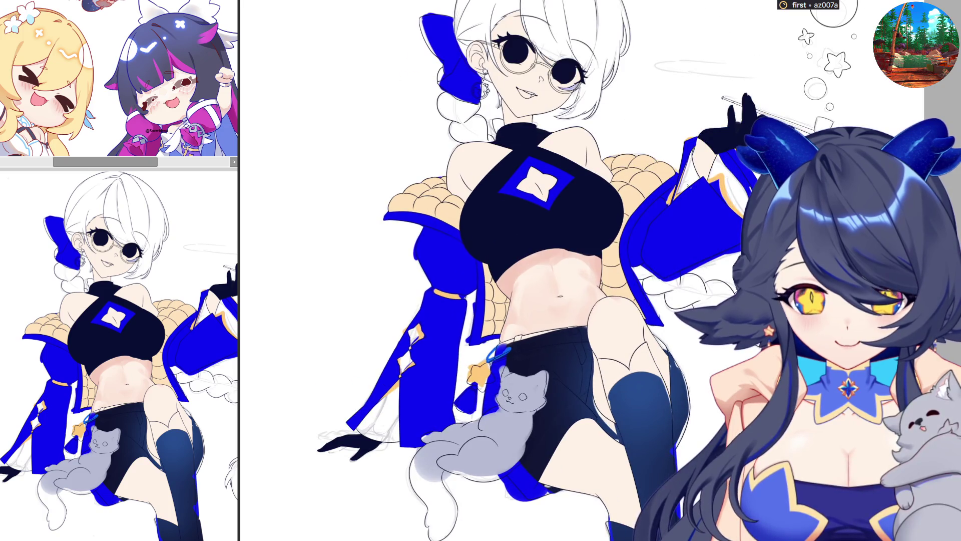
scroll(656, 186, "up", 2)
scroll(655, 186, "up", 1)
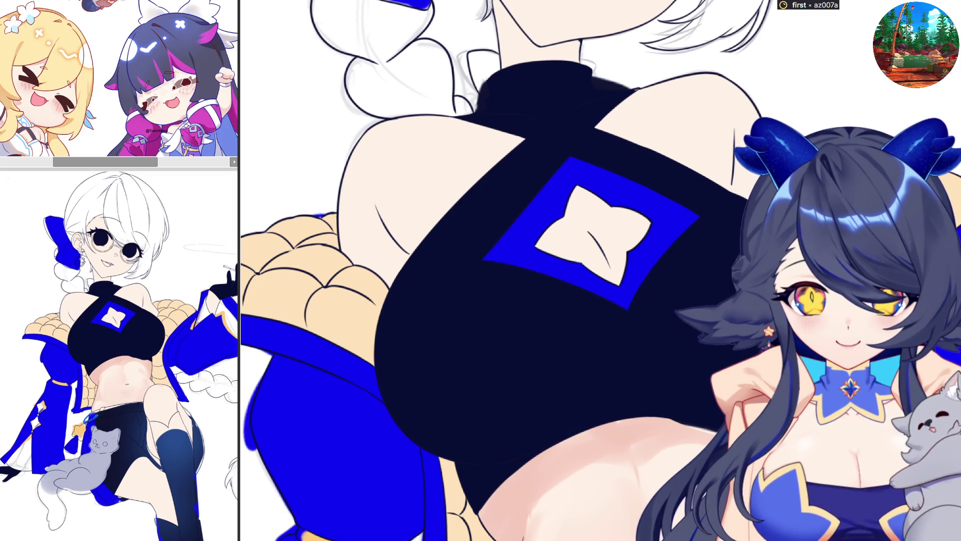
- Paint dark over the blue diamond frame and under the chest, then select the area around the diamond
left_click_drag(601, 173, 511, 226)
left_click_drag(563, 188, 526, 240)
mouse_move(700, 217)
left_mouse_down()
mouse_move(676, 194)
mouse_move(440, 262)
mouse_move(691, 268)
mouse_move(725, 257)
left_mouse_up()
left_click_drag(676, 316, 476, 318)
scroll(546, 284, "down", 2)
scroll(545, 285, "down", 2)
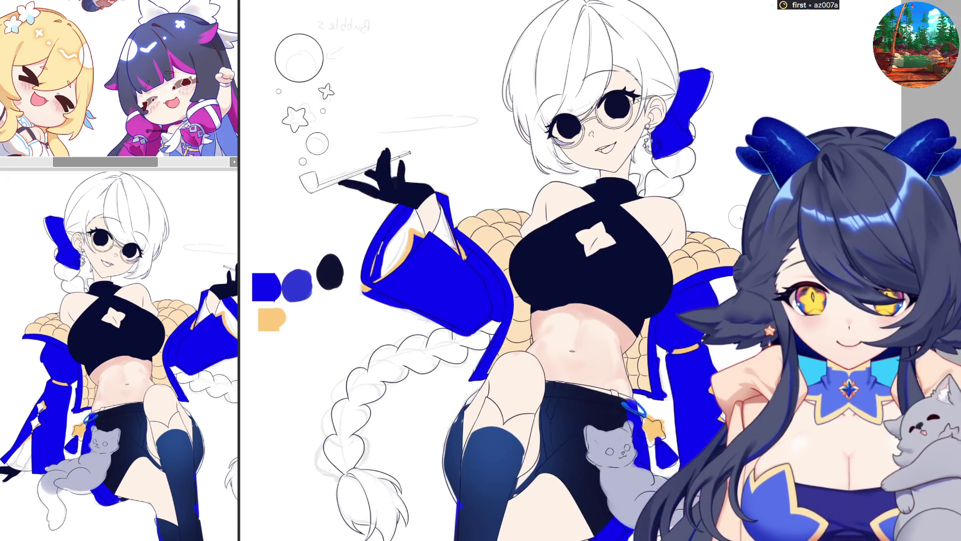
scroll(673, 234, "up", 2)
scroll(672, 233, "up", 1)
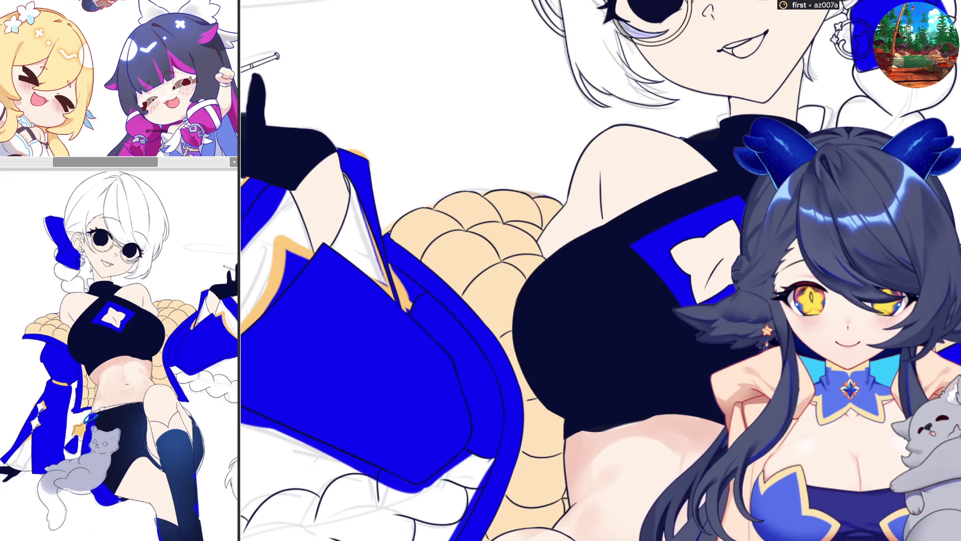
left_click_drag(752, 188, 759, 349)
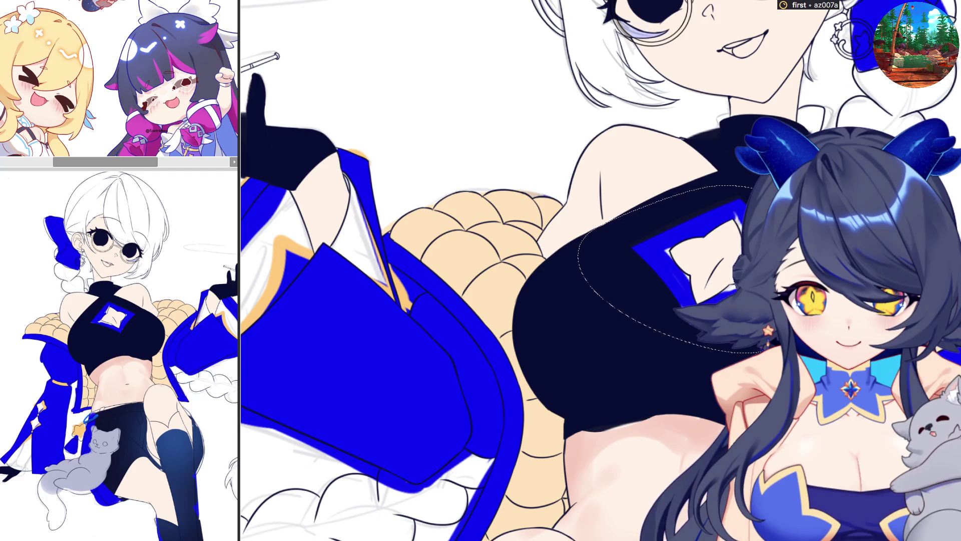
scroll(519, 329, "up", 2)
- Brush lighter blue shading onto the diamond frame, then paint skin colour back over the cutout
key("ctrl+d")
left_click_drag(728, 180, 542, 275)
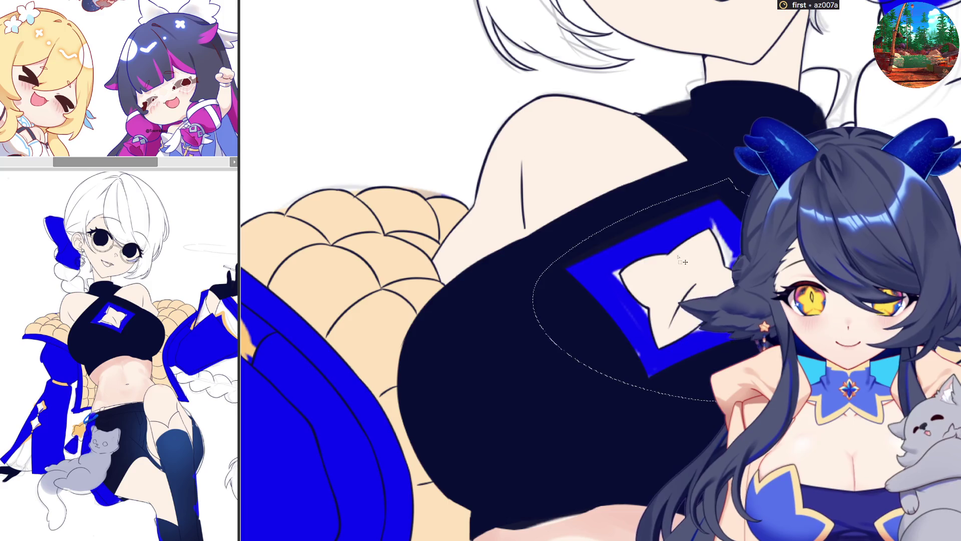
left_click(661, 293)
scroll(671, 265, "up", 2)
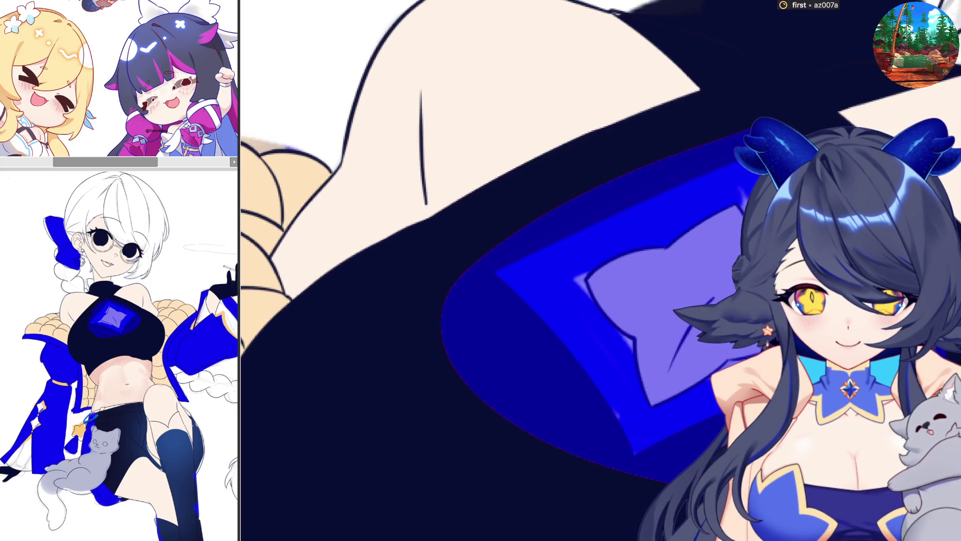
mouse_move(644, 290)
left_mouse_down()
mouse_move(712, 257)
mouse_move(738, 290)
left_mouse_up()
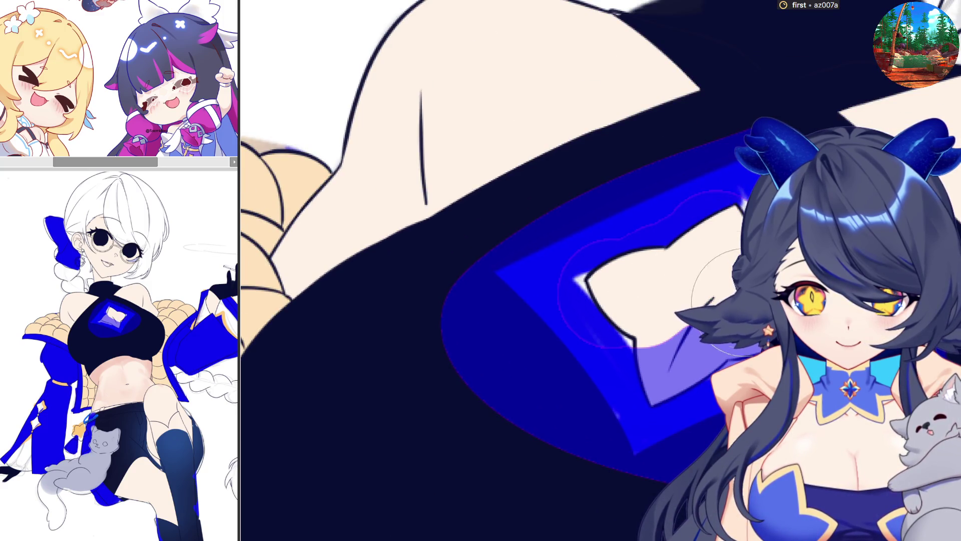
left_click_drag(690, 343, 698, 318)
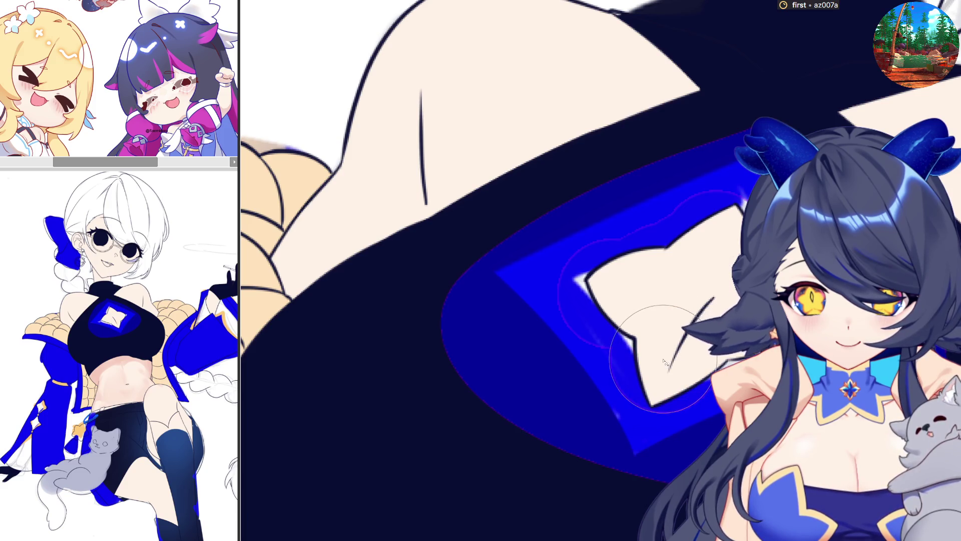
scroll(703, 312, "down", 2)
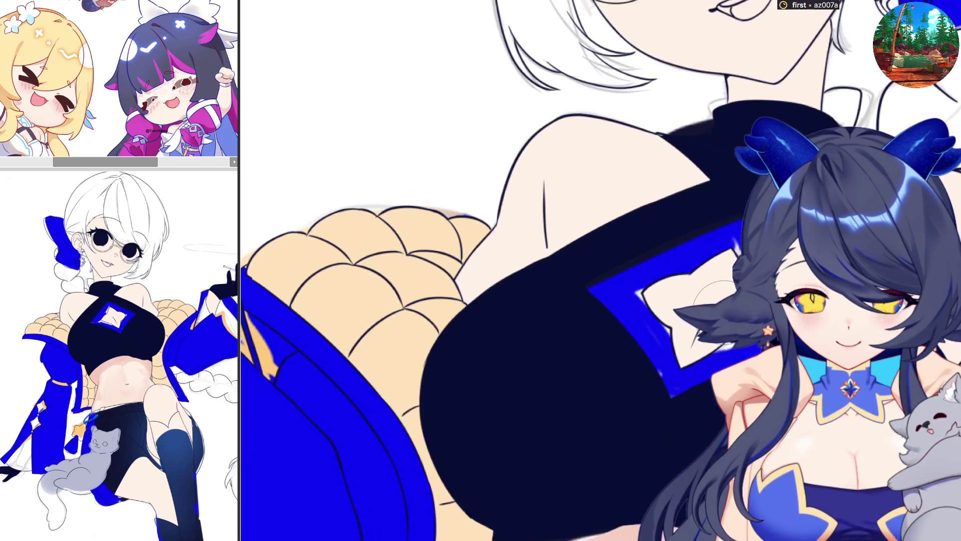